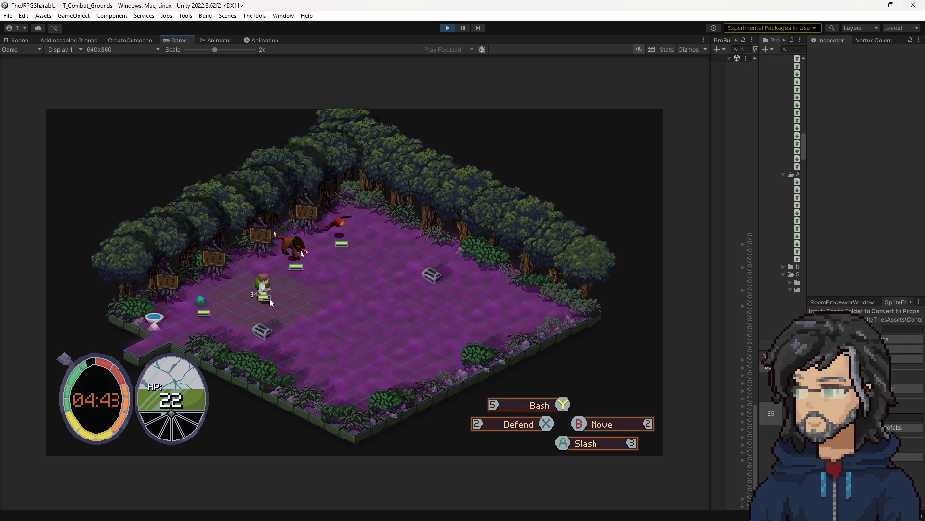
- Move the hero one tile down-right, stop the play-test, then restart and step the hero down-right again
key(Right)
key(Right)
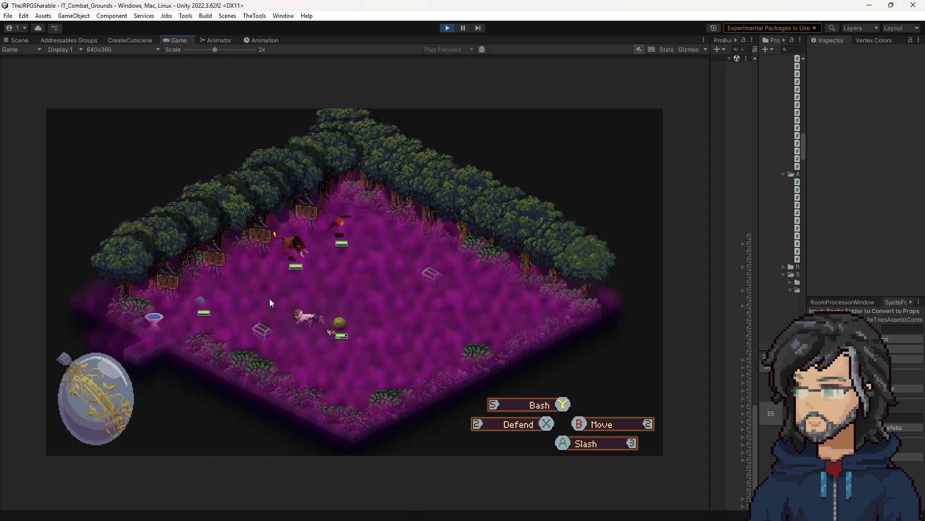
click(447, 28)
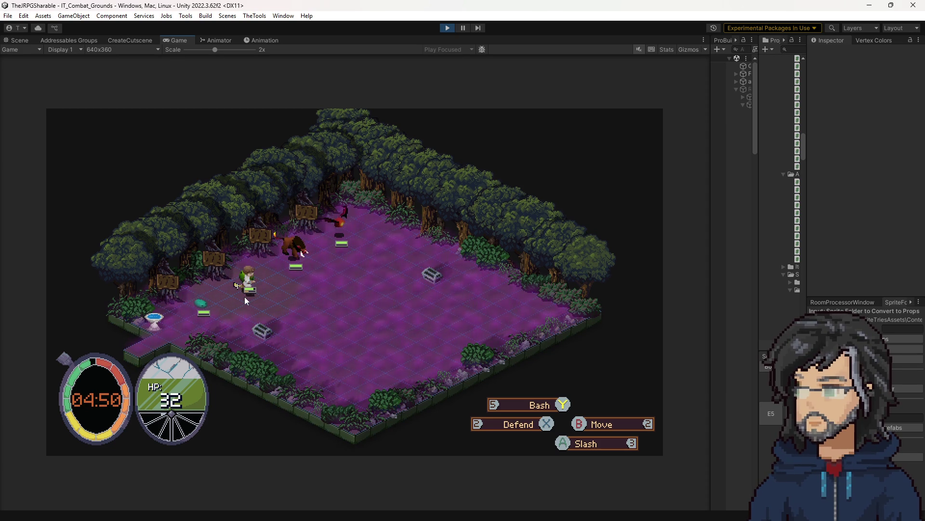
key(Right)
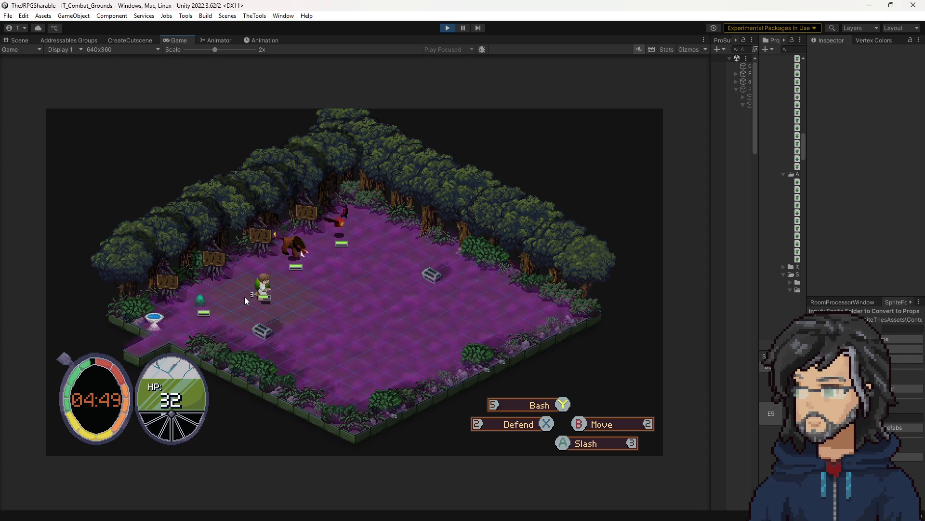
- Walk the hero two tiles down-right and one up-left, then widen the Project panel and focus its search
key(Right)
key(Right)
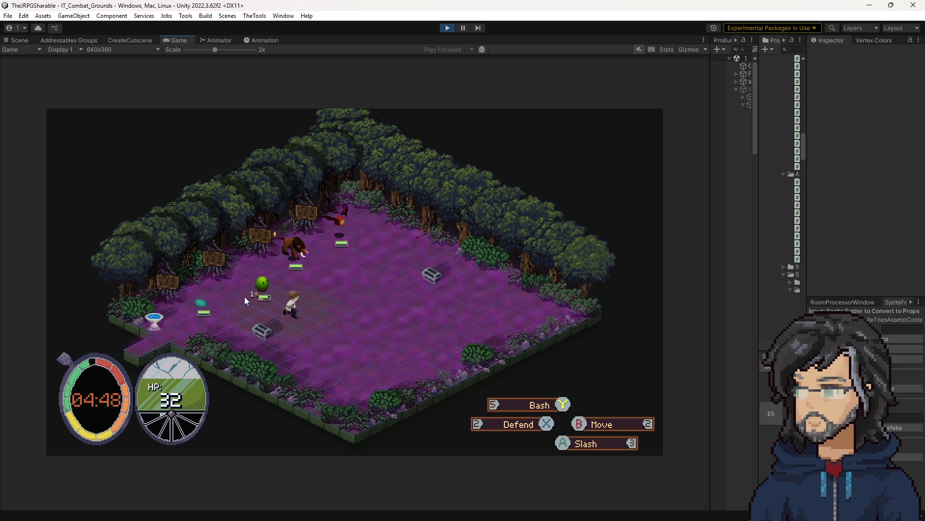
key(Right)
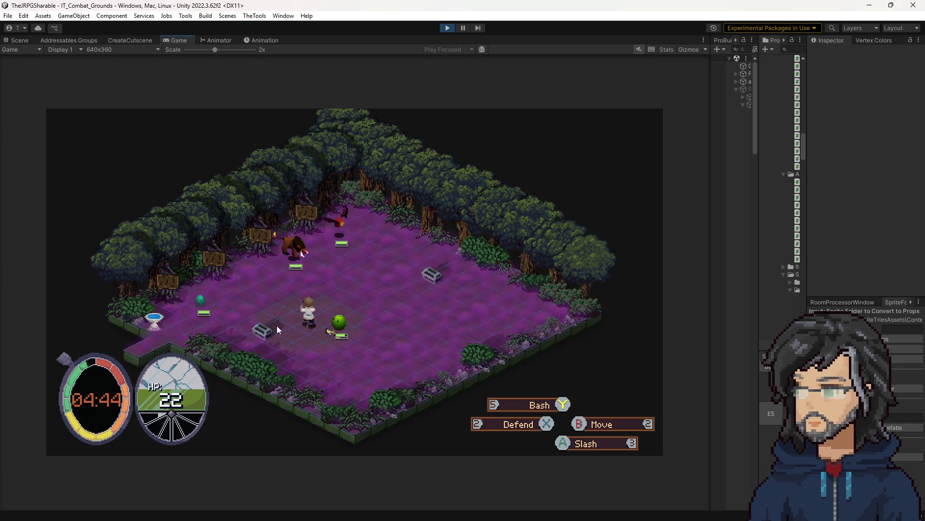
key(Left)
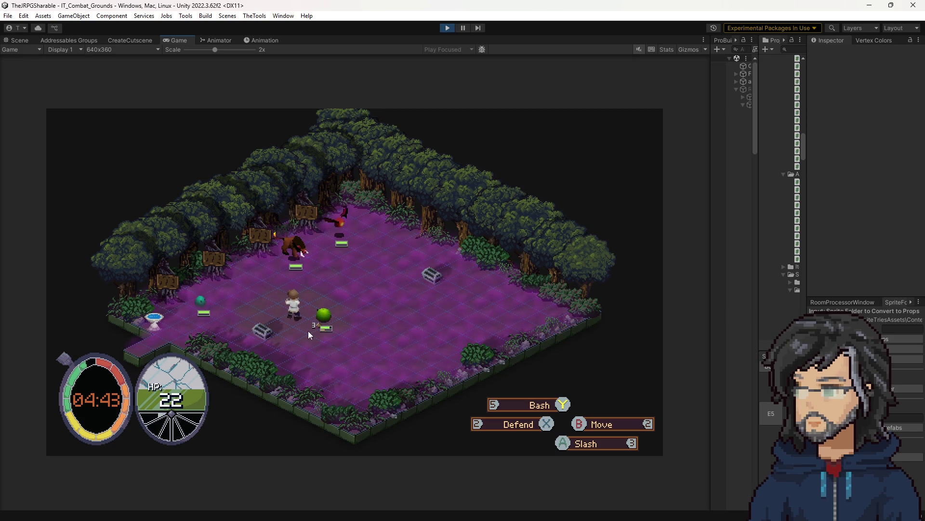
drag(758, 121, 676, 121)
click(717, 48)
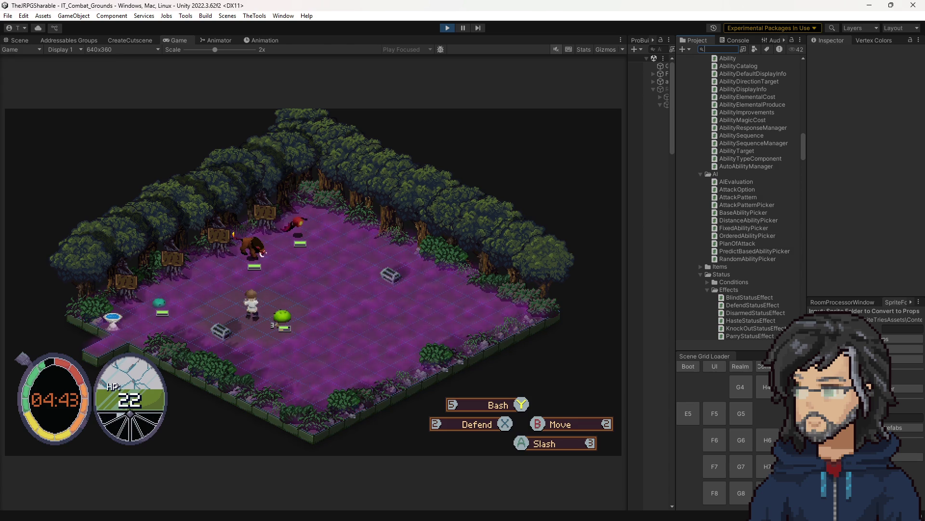
- Switch to Visual Studio and bring up AIDirector.cs near the top
key(alt+Tab)
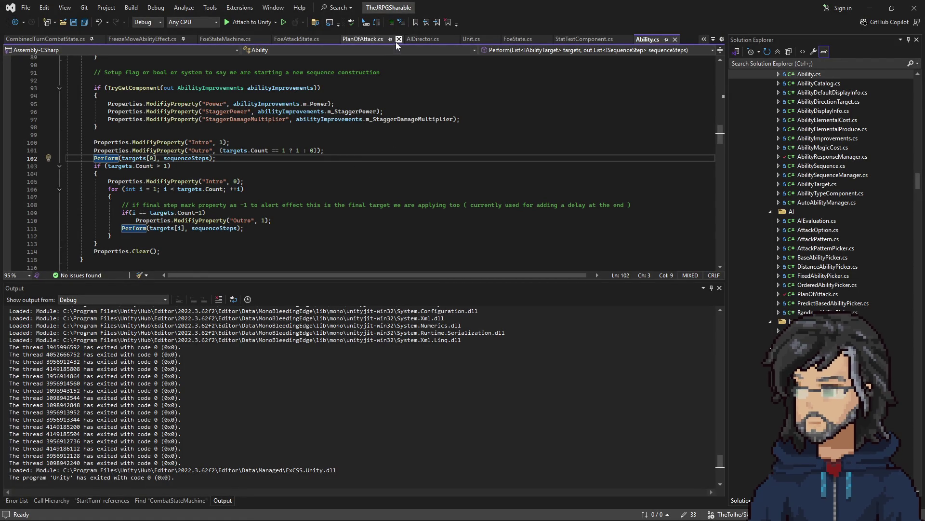
click(430, 37)
scroll(270, 226, up, 15)
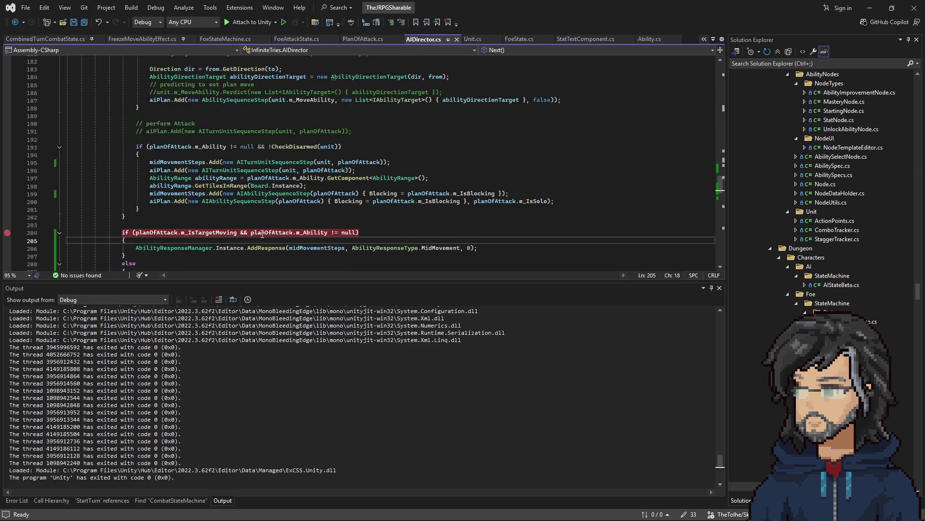
scroll(270, 226, up, 20)
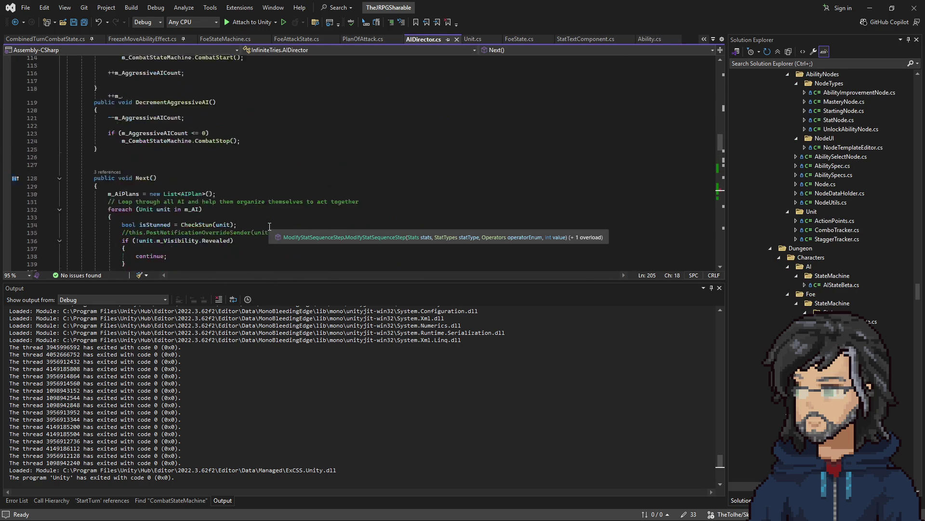
scroll(270, 226, up, 18)
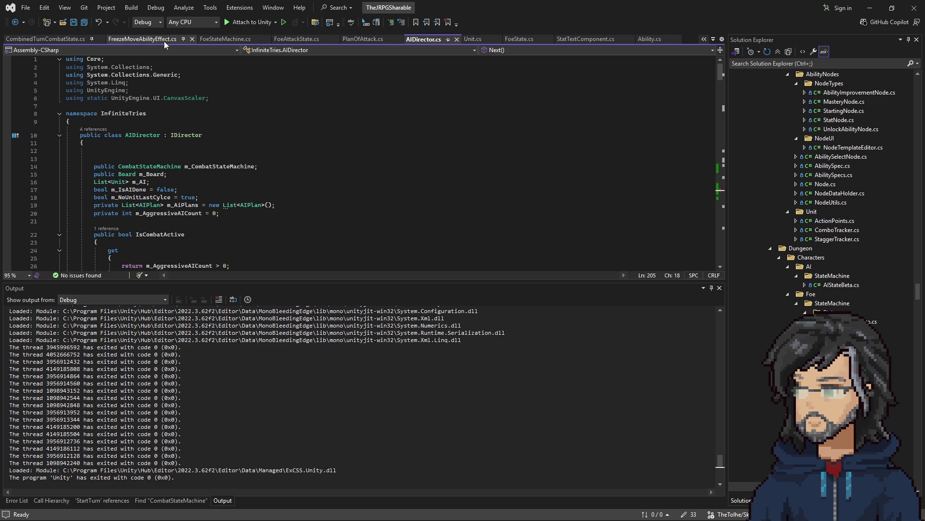
- In FoeStateMachine.cs, highlight every use of toCheck from its line 394 assignment
click(251, 40)
scroll(244, 153, down, 15)
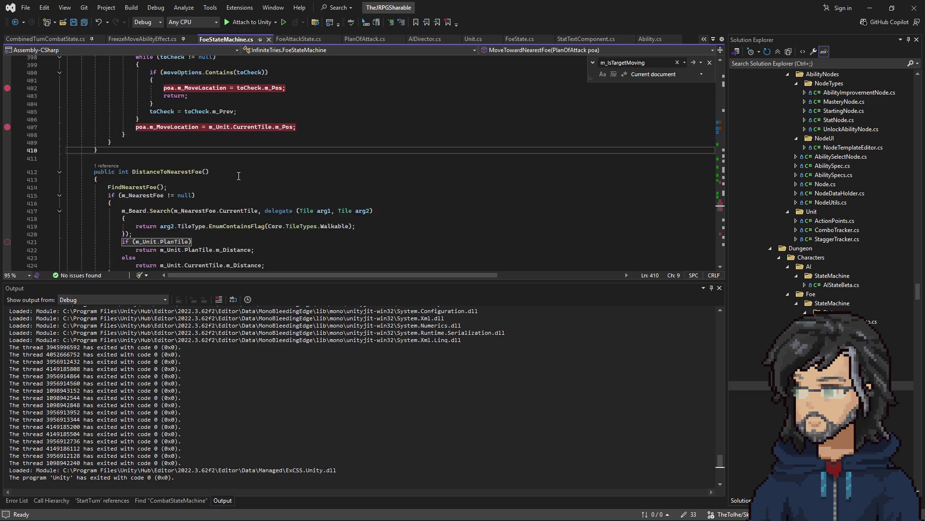
scroll(238, 177, up, 17)
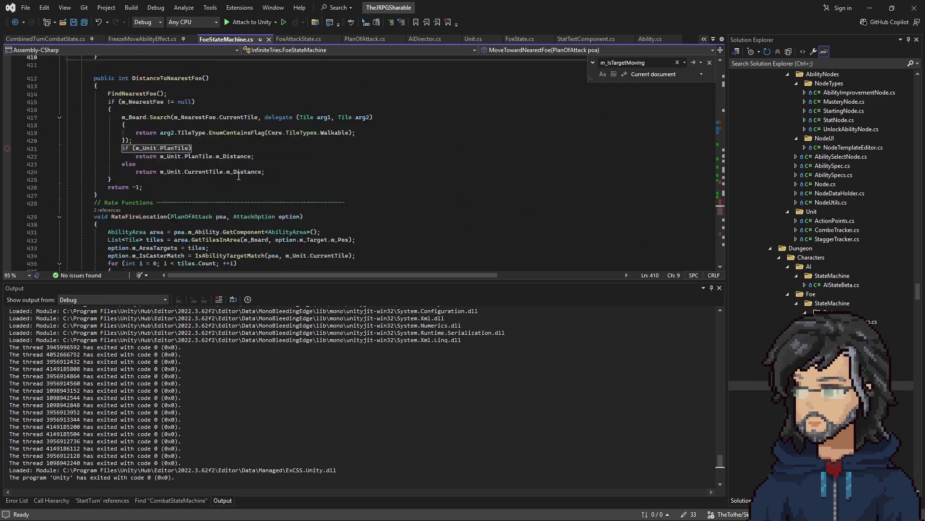
scroll(222, 175, up, 1)
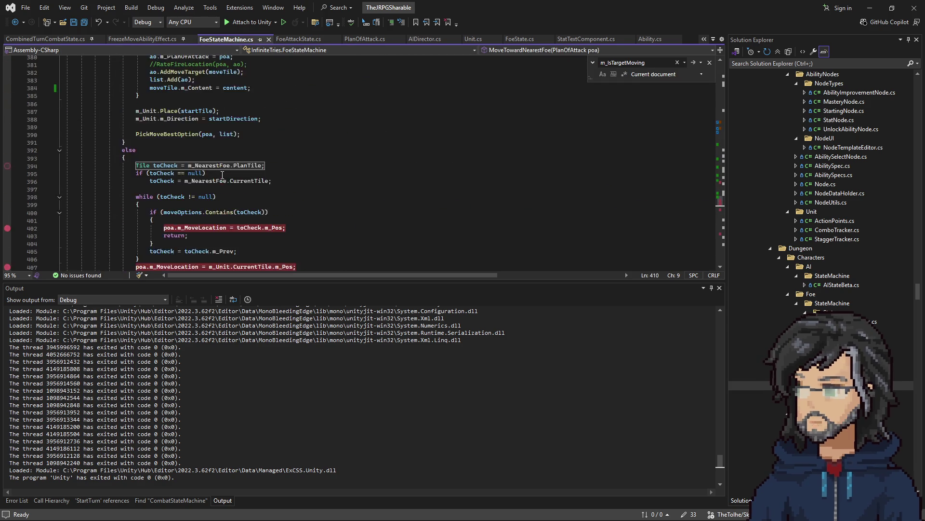
click(258, 142)
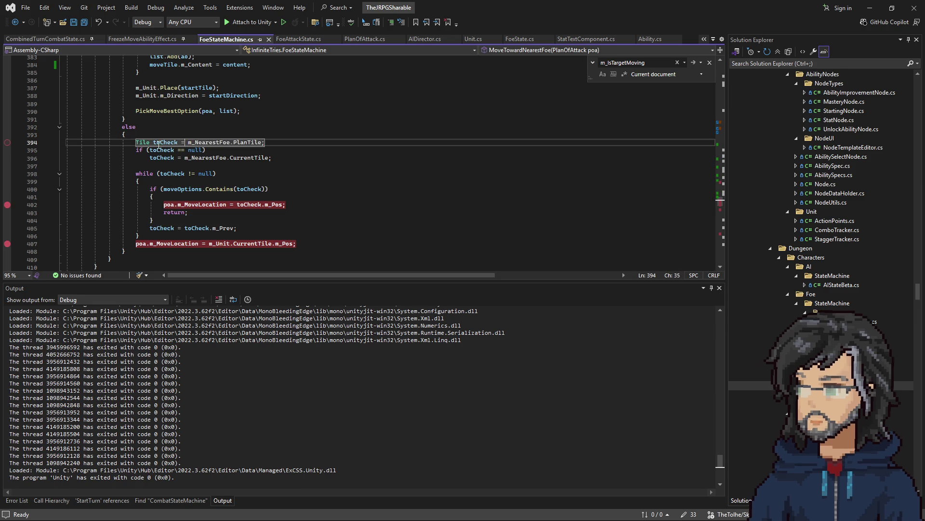
click(170, 145)
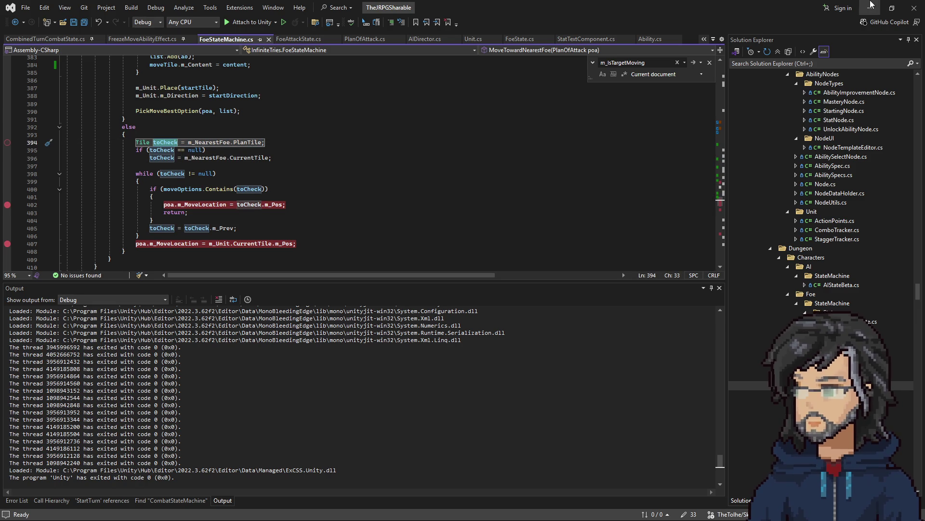
- Check the running game, then scroll FoeStateMachine.cs up to MoveTowardNearestFoe and select its priority-tiles code
key(alt+Tab)
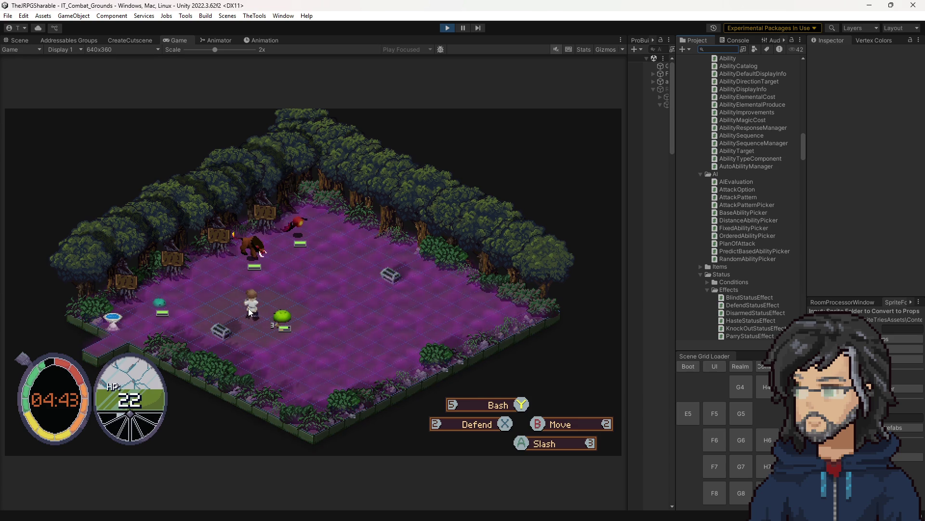
key(alt+Tab)
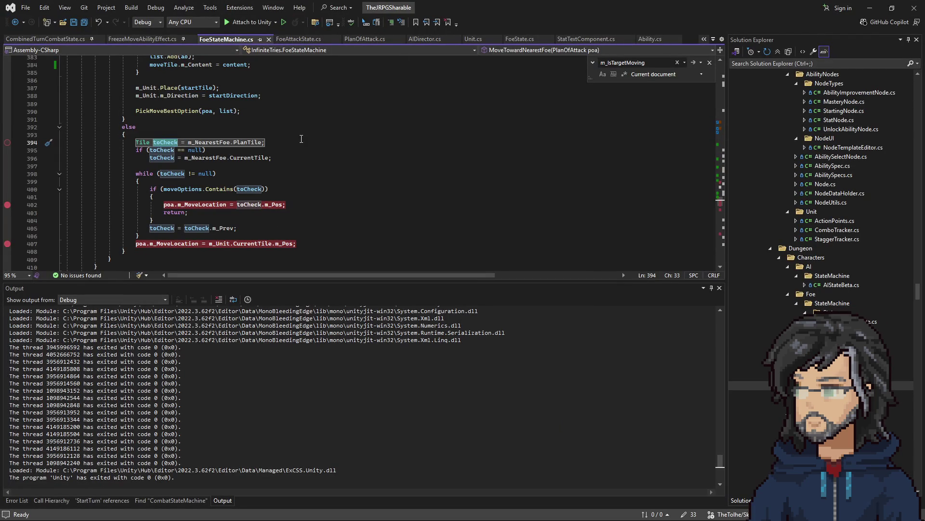
scroll(258, 197, up, 9)
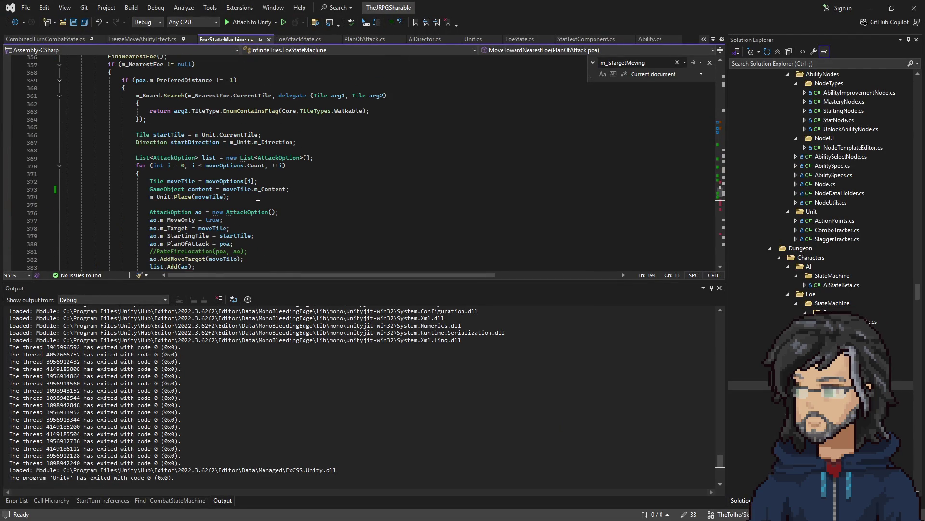
scroll(228, 176, up, 4)
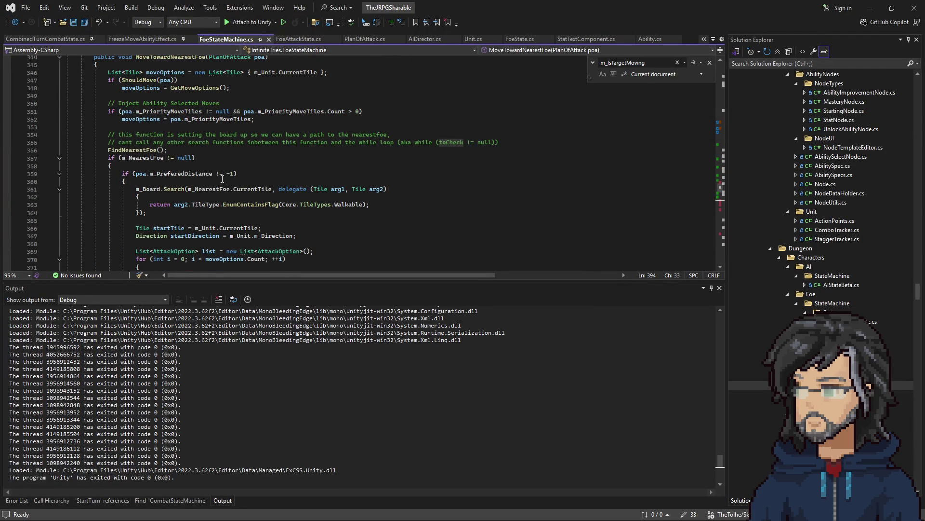
scroll(216, 182, up, 5)
drag(146, 228, 351, 228)
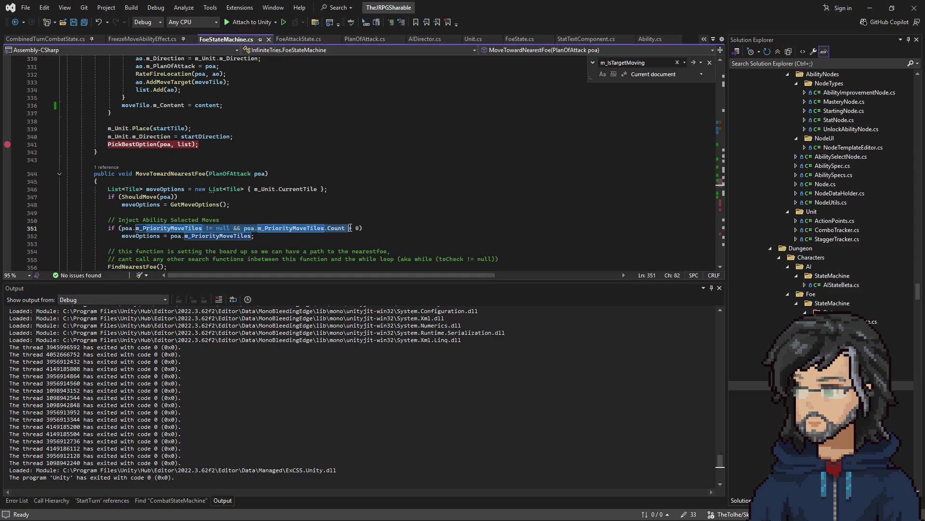
- Find all references to m_PriorityMoveTiles and open its assignment in PredictBasedAbilityPicker.cs
click(309, 230)
right_click(295, 230)
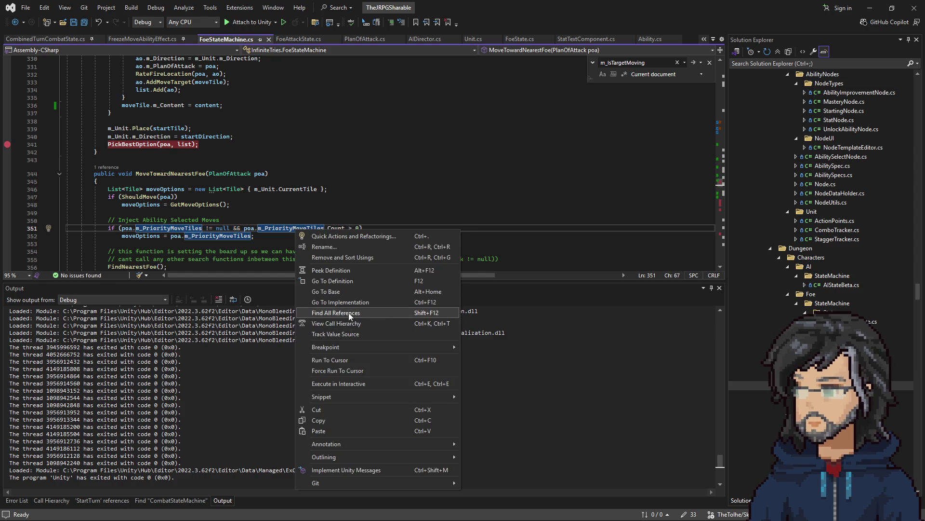
click(349, 313)
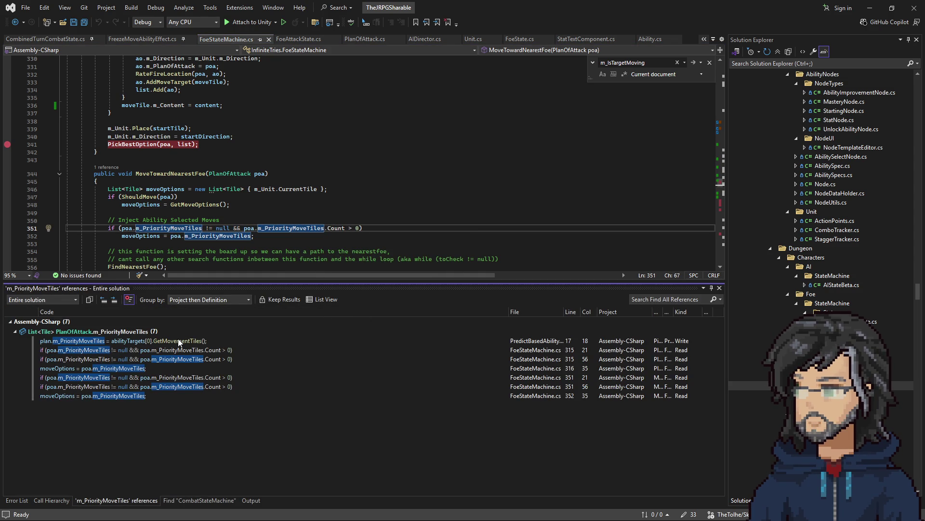
double_click(178, 340)
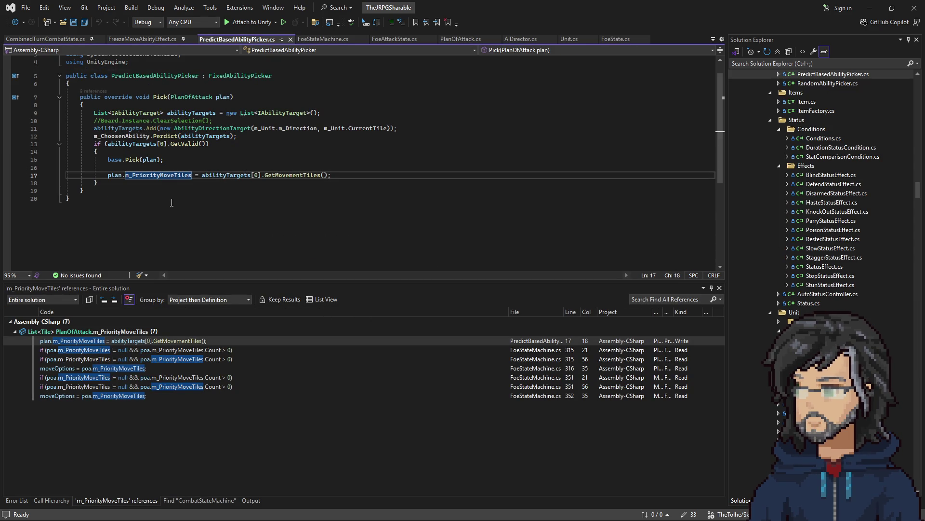
scroll(172, 203, up, 1)
- Check the GetMovementTiles definition, return to PredictBasedAbilityPicker line 17, then minimize Visual Studio
mouse_move(295, 196)
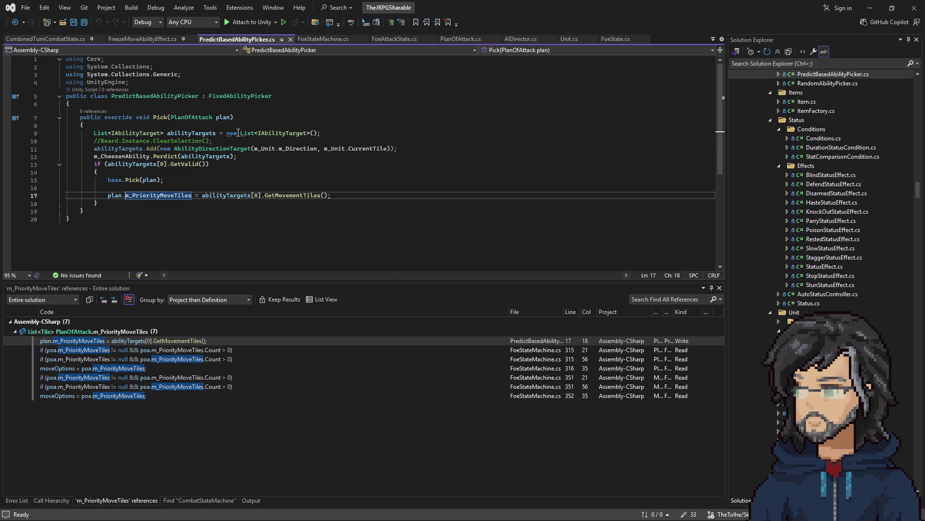
right_click(282, 195)
click(326, 252)
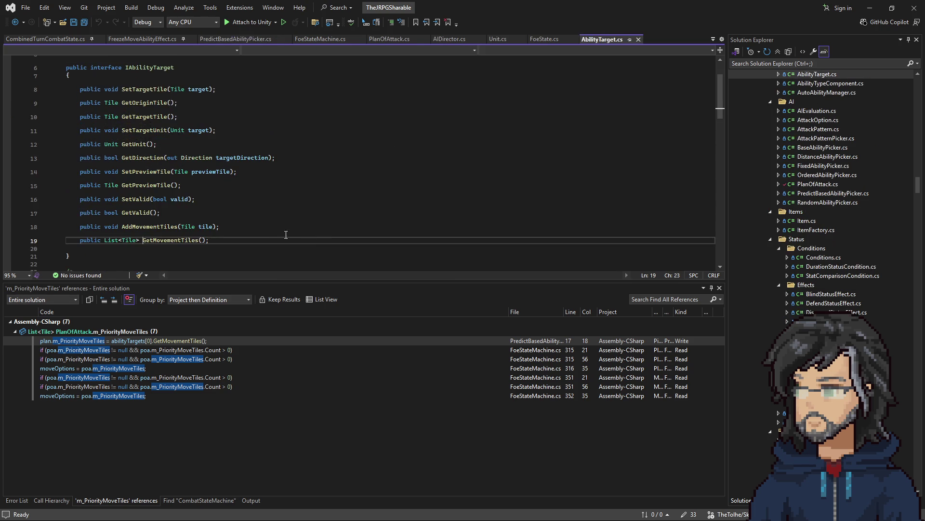
click(15, 23)
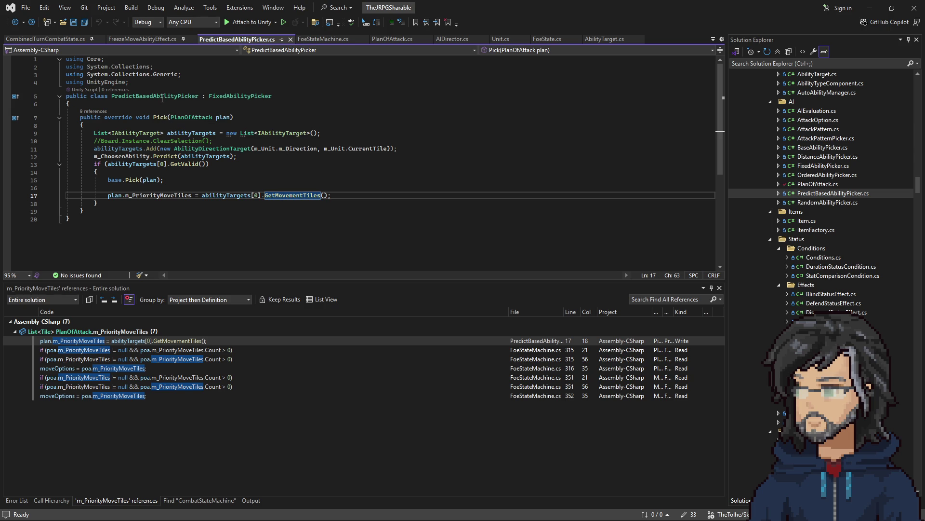
drag(111, 96, 206, 98)
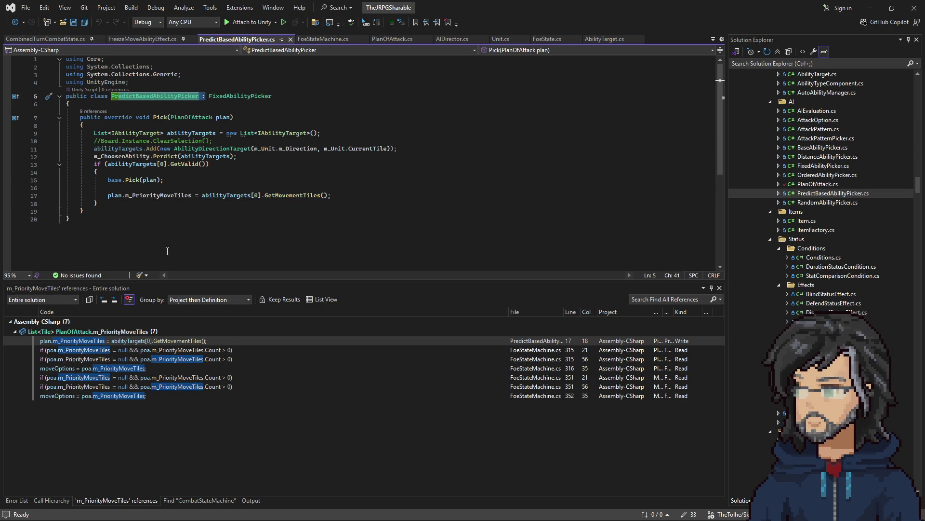
click(871, 8)
- Search 'aimove', open the AIMoveAroundTarget prefab, and open FindNearestUnit's FindNearestUnitEffect script
click(715, 49)
text(aimove)
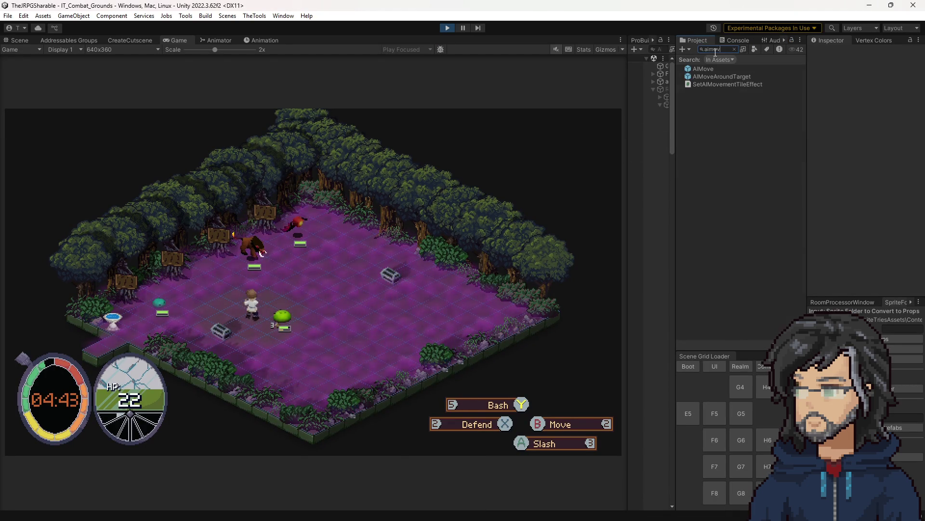
click(716, 76)
double_click(716, 76)
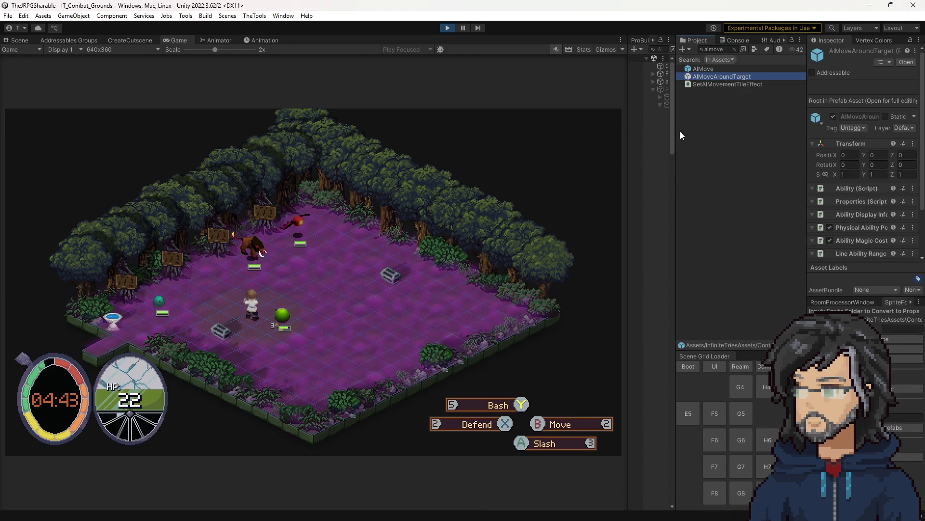
drag(675, 154, 774, 159)
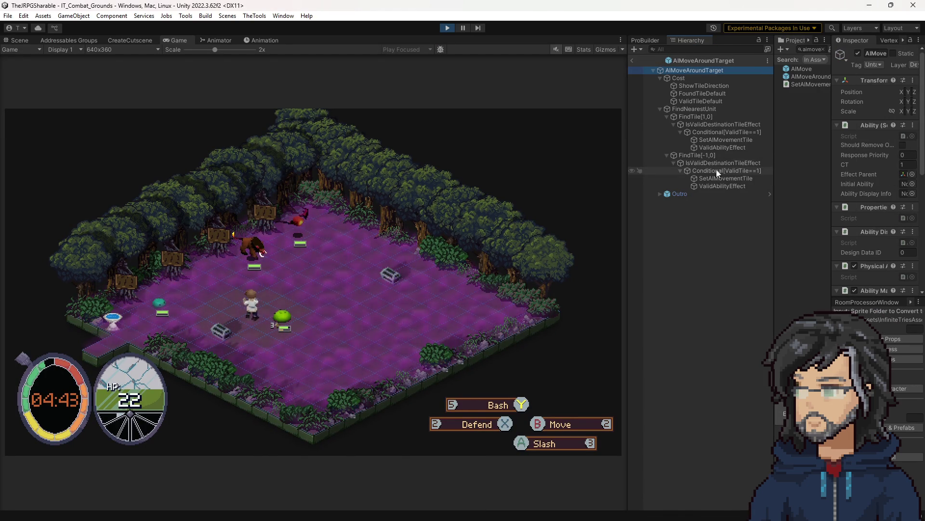
click(692, 108)
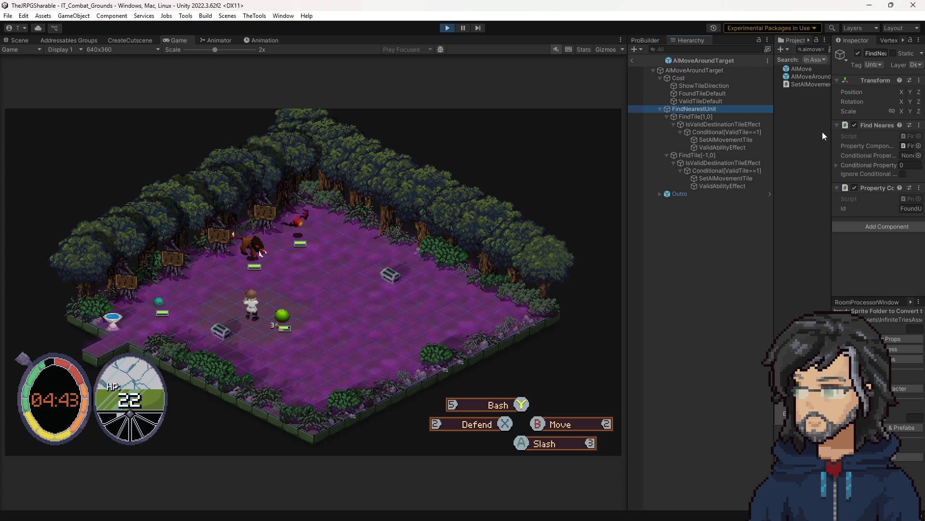
click(912, 138)
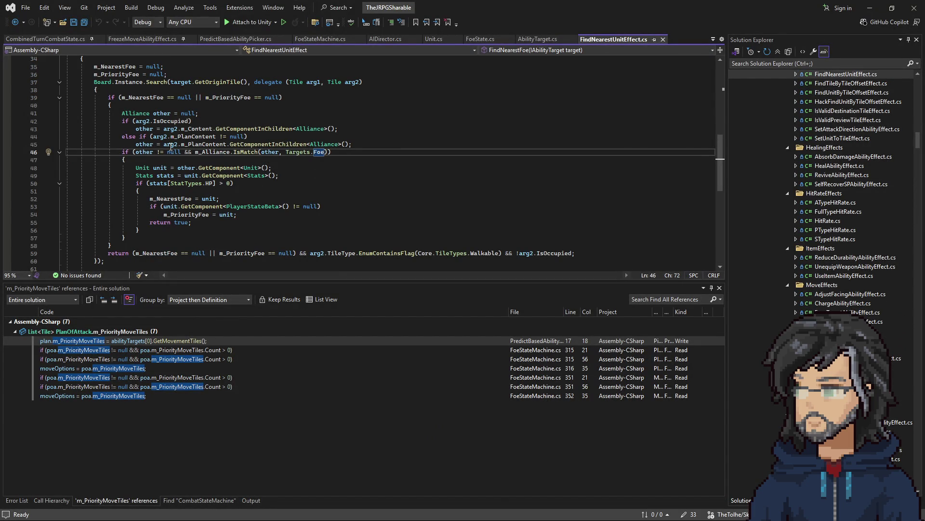
- Set a breakpoint on the SetTargetUnit line 21 of FindNearestUnitEffect.cs
scroll(192, 166, up, 1)
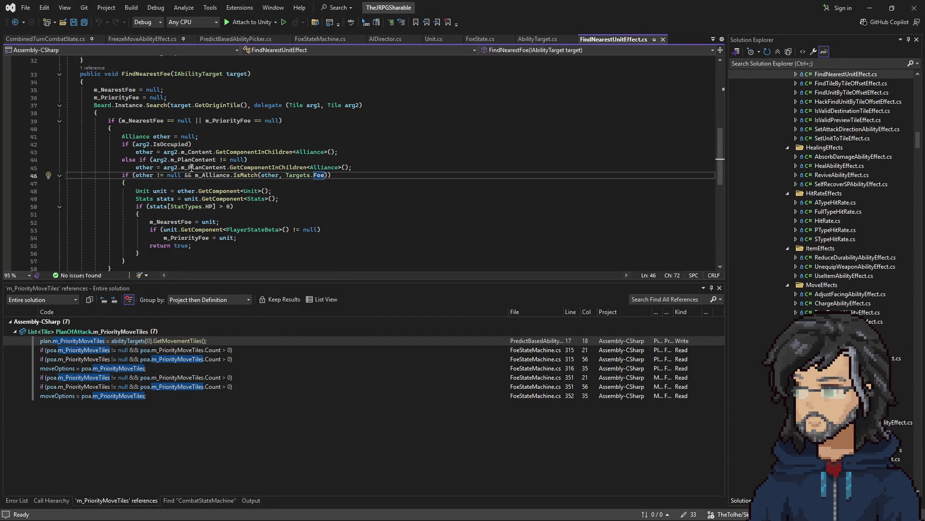
scroll(250, 199, down, 2)
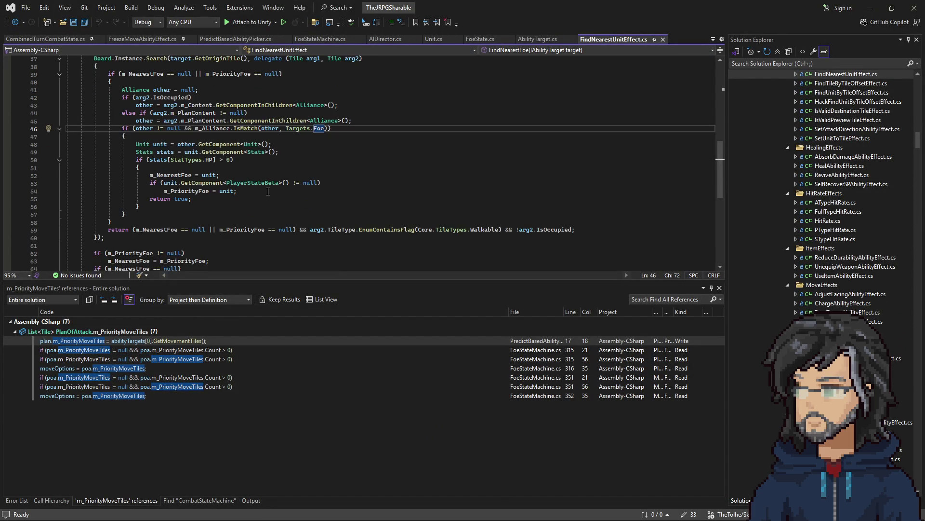
scroll(268, 192, up, 2)
scroll(268, 191, up, 6)
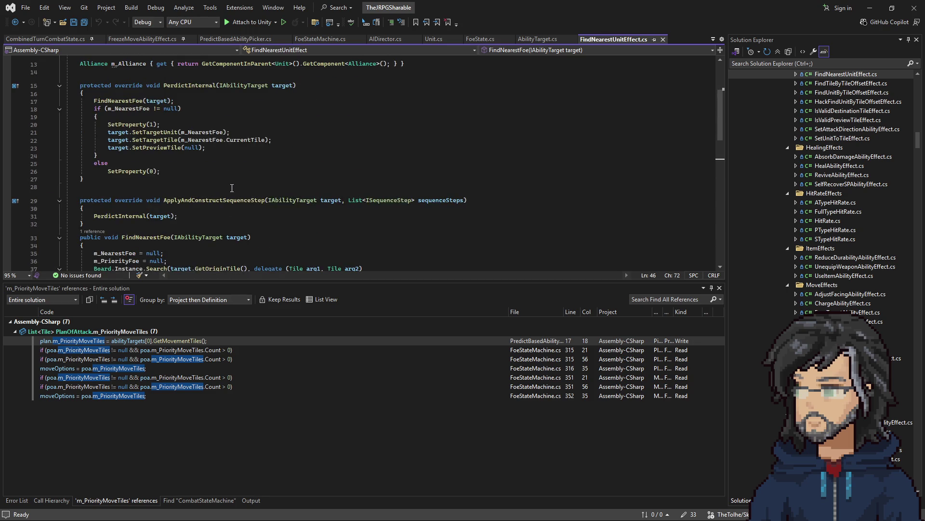
scroll(231, 188, down, 5)
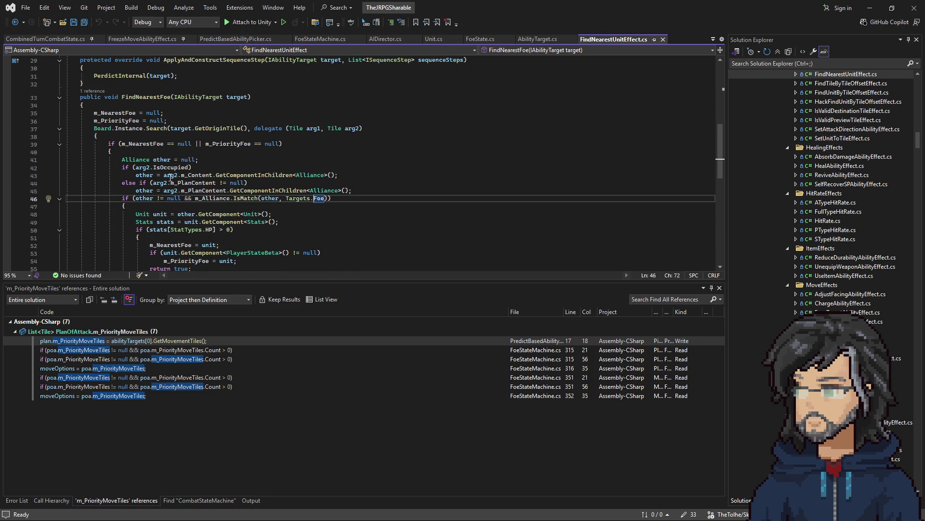
scroll(267, 219, down, 3)
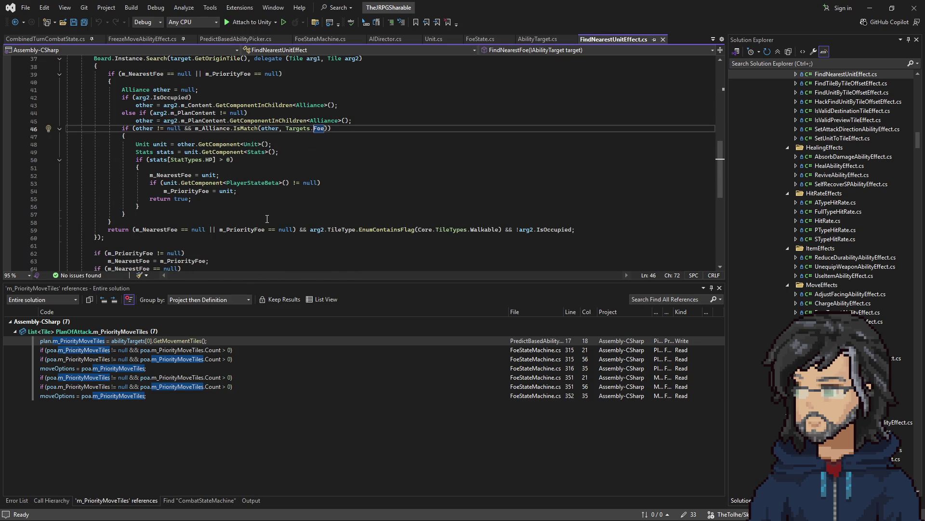
scroll(270, 214, down, 3)
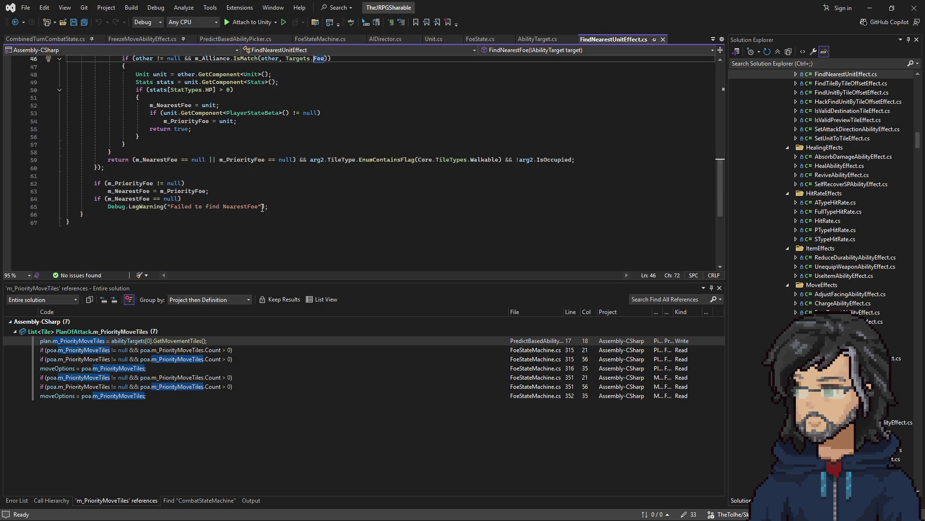
scroll(247, 187, up, 9)
scroll(248, 187, up, 3)
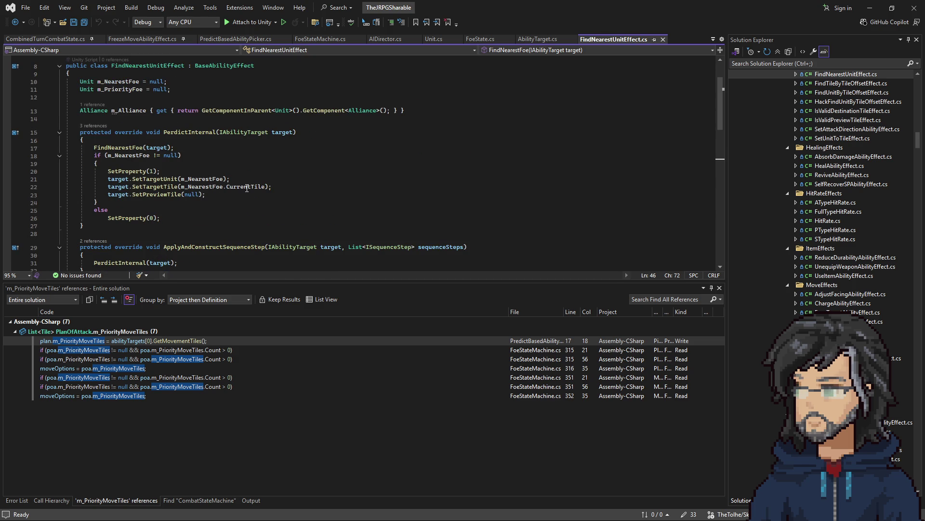
click(165, 182)
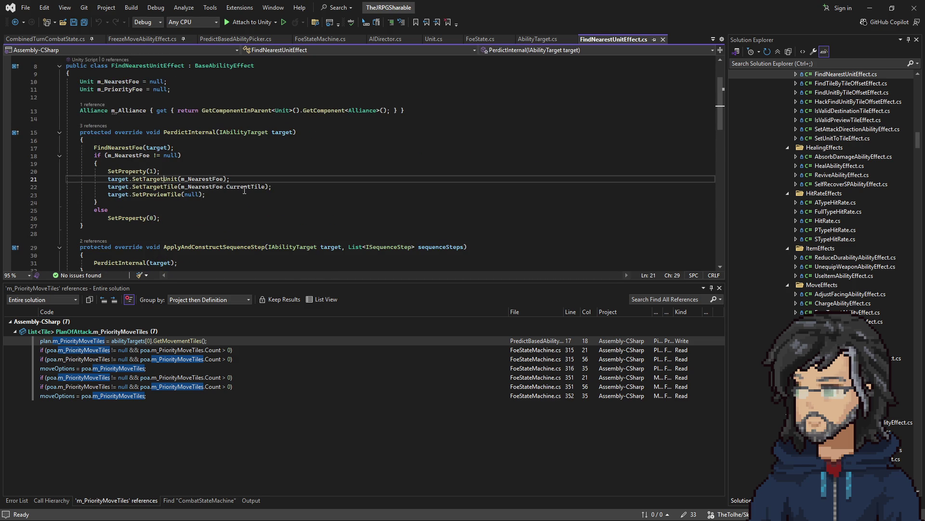
scroll(200, 193, down, 10)
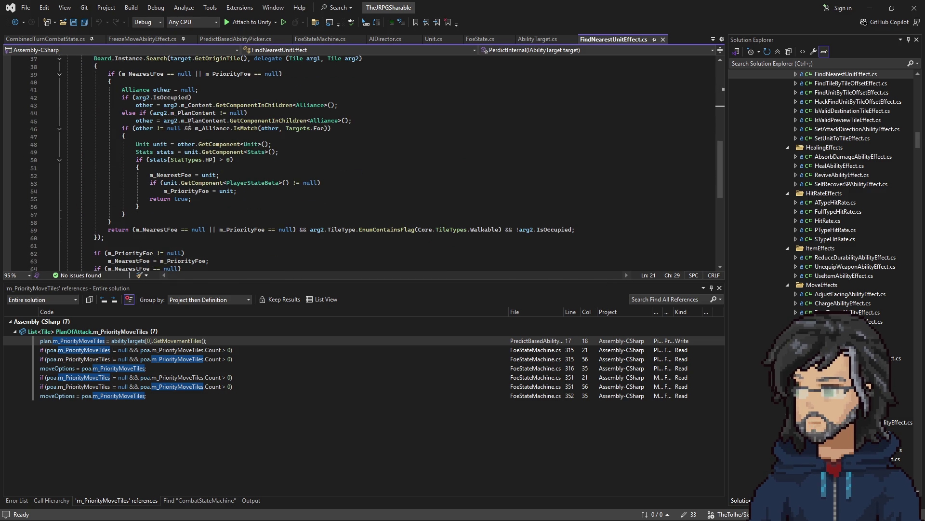
scroll(188, 123, up, 10)
key(F9)
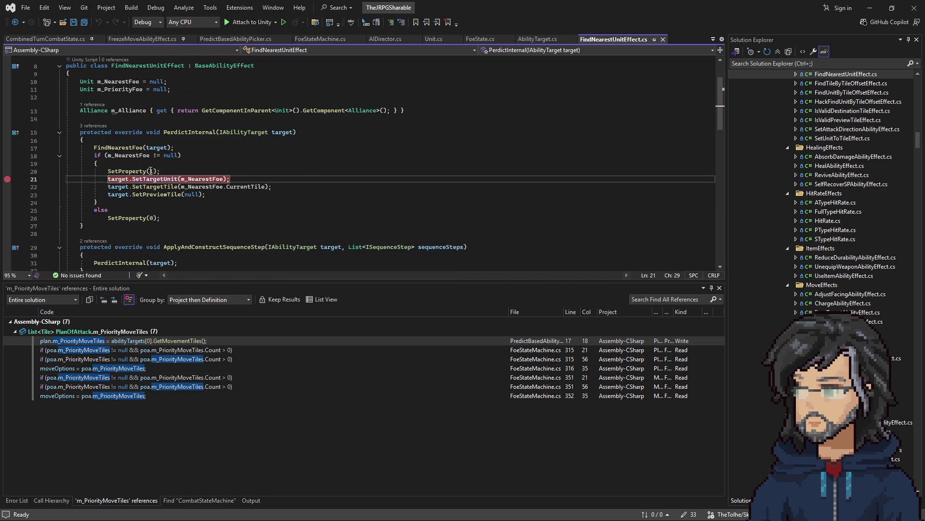
- Add a breakpoint on the FindNearestFoe call at line 17 and attach the debugger to Unity
click(128, 148)
key(F9)
key(F5)
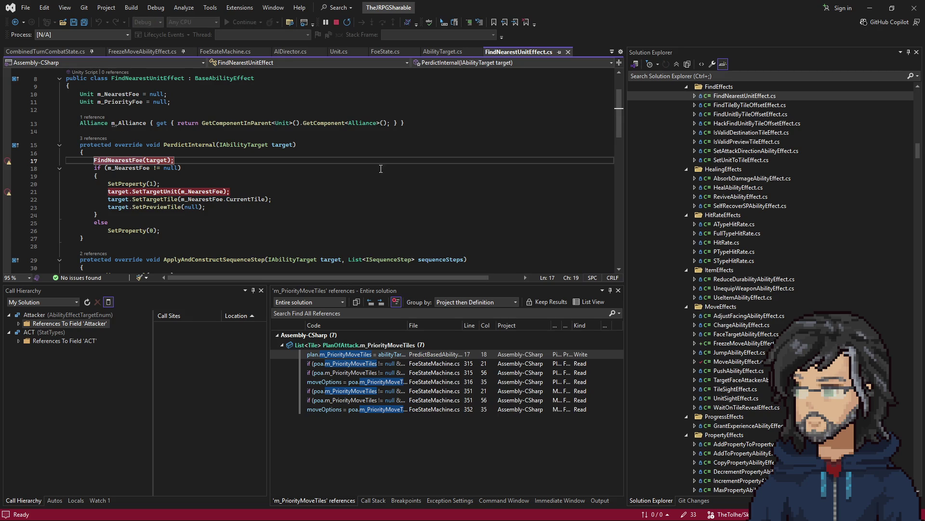
click(868, 7)
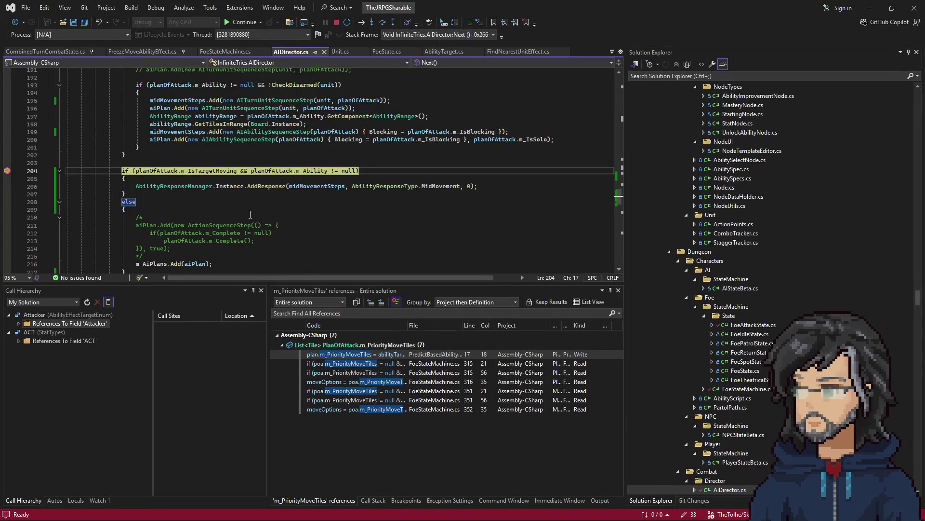
- Step past the line 204 check to aiPlans.Add, then run to cursor at line 156
mouse_move(232, 172)
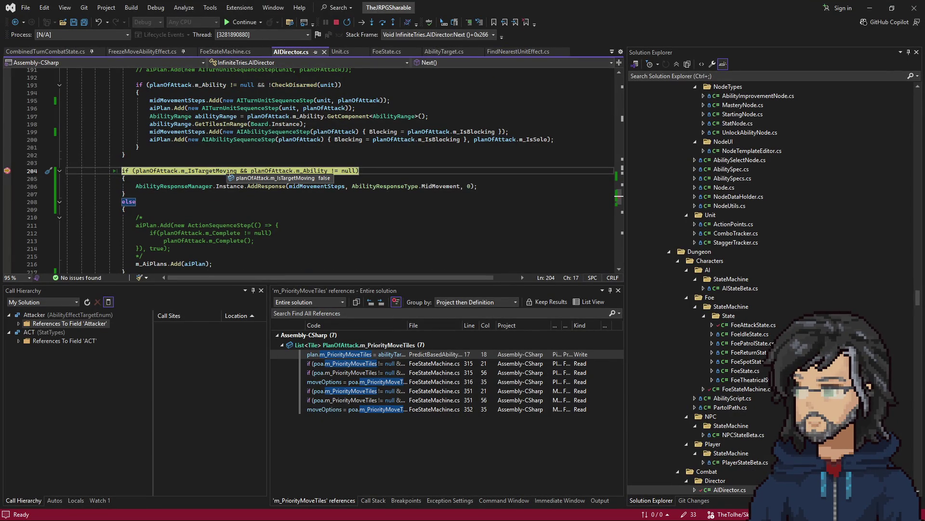
mouse_move(307, 174)
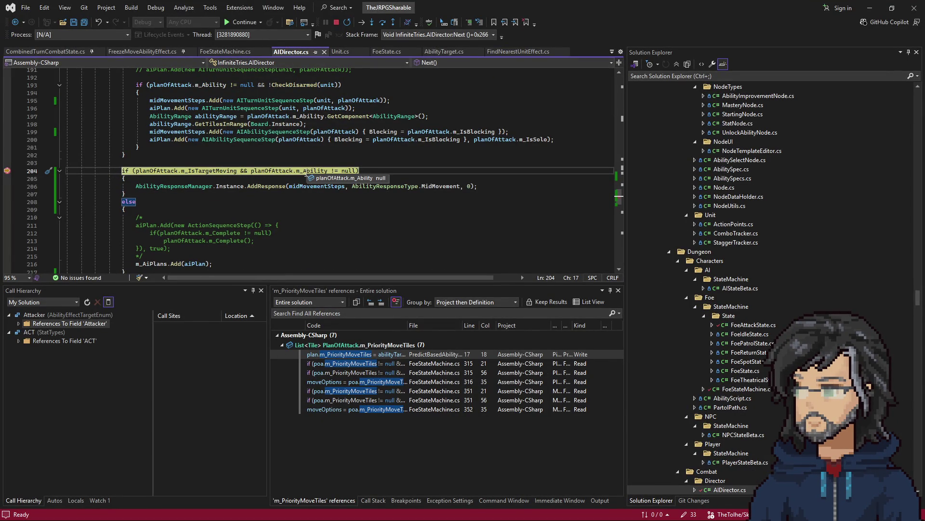
key(F10)
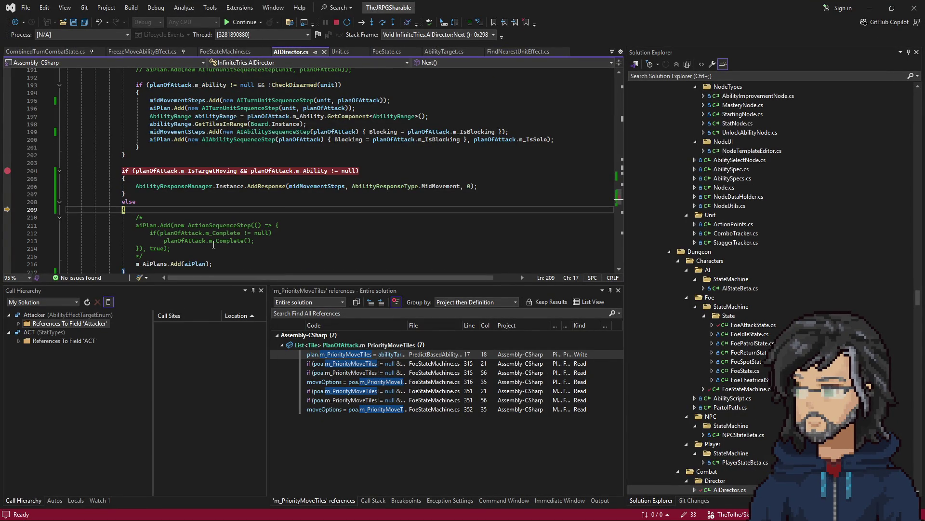
key(F10)
mouse_move(198, 217)
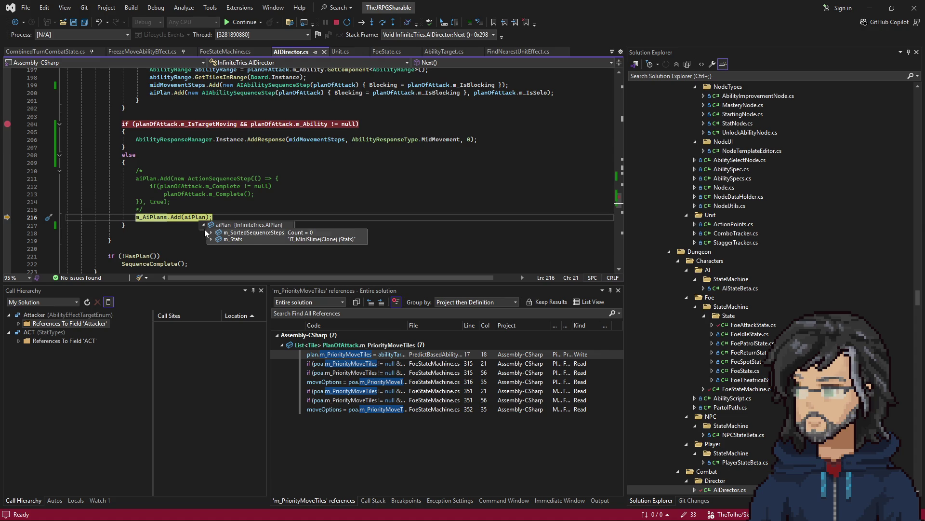
scroll(258, 237, up, 9)
scroll(258, 236, up, 10)
click(235, 193)
key(ctrl+F10)
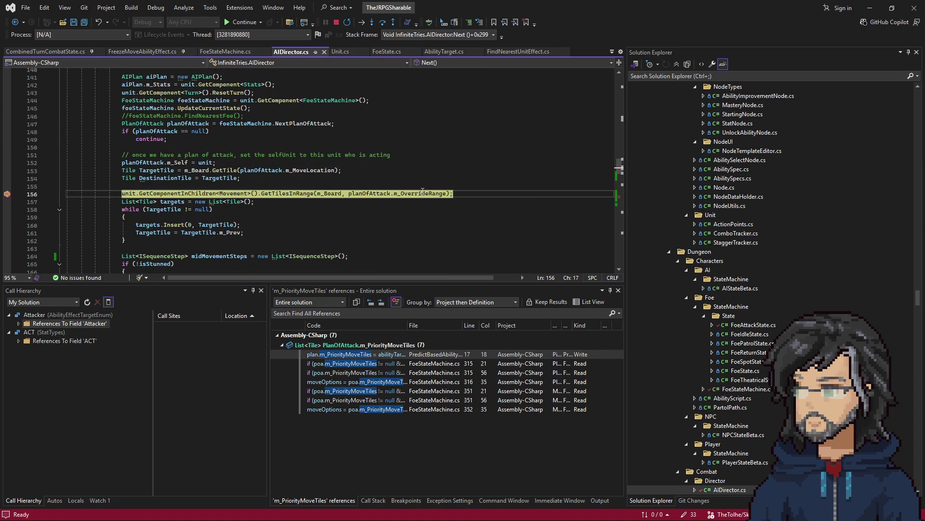
- Step into Movement's GetTilesInRange to line 26, resume, then view FoeState.cs's NextPlanOfAttack
mouse_move(423, 192)
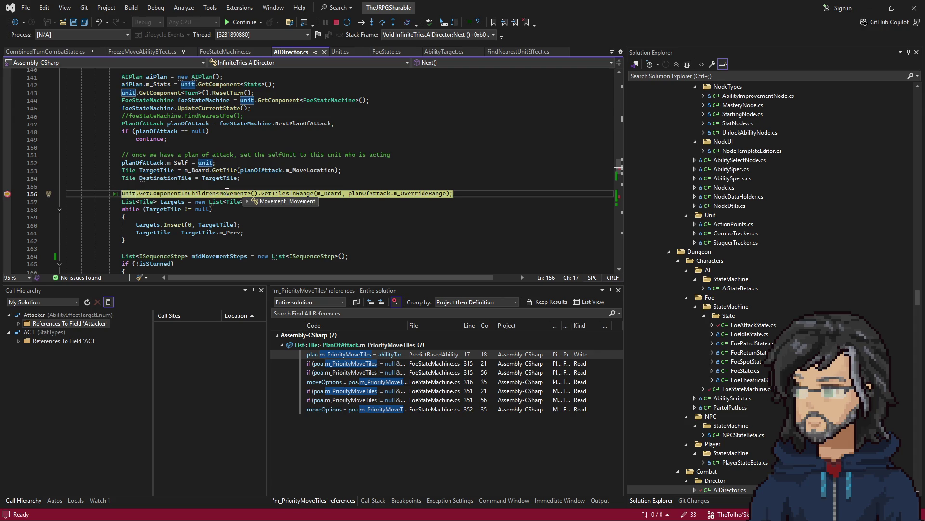
key(F11)
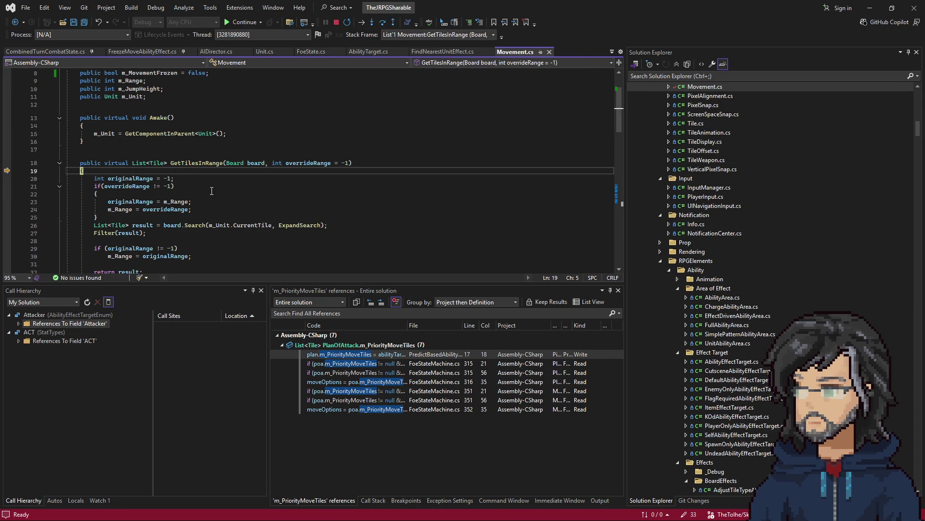
key(F10)
key(F10)
key(F10)
mouse_move(174, 209)
mouse_move(116, 209)
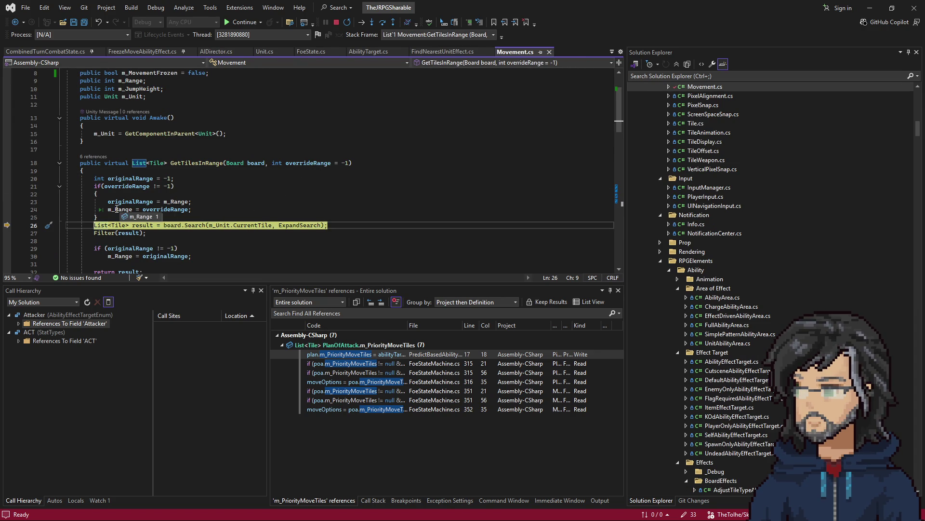
scroll(180, 211, up, 3)
scroll(205, 216, down, 4)
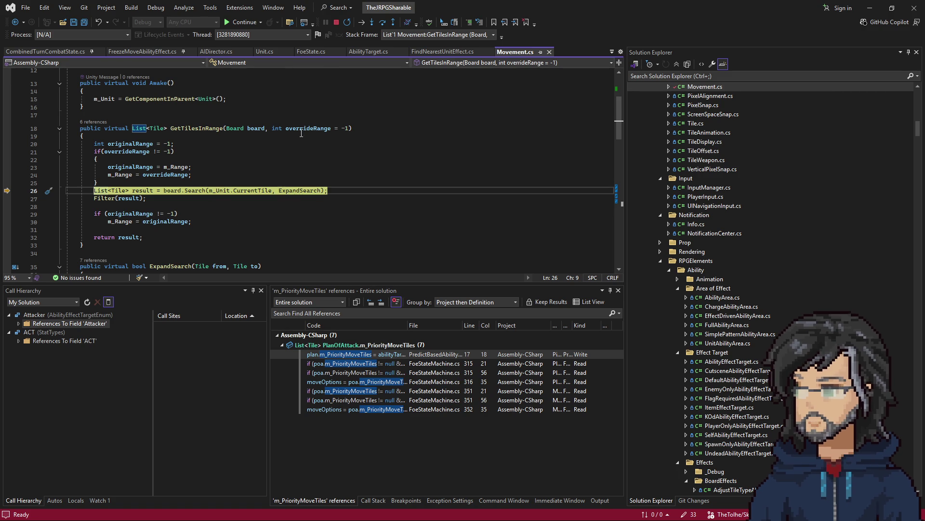
key(F5)
key(F5)
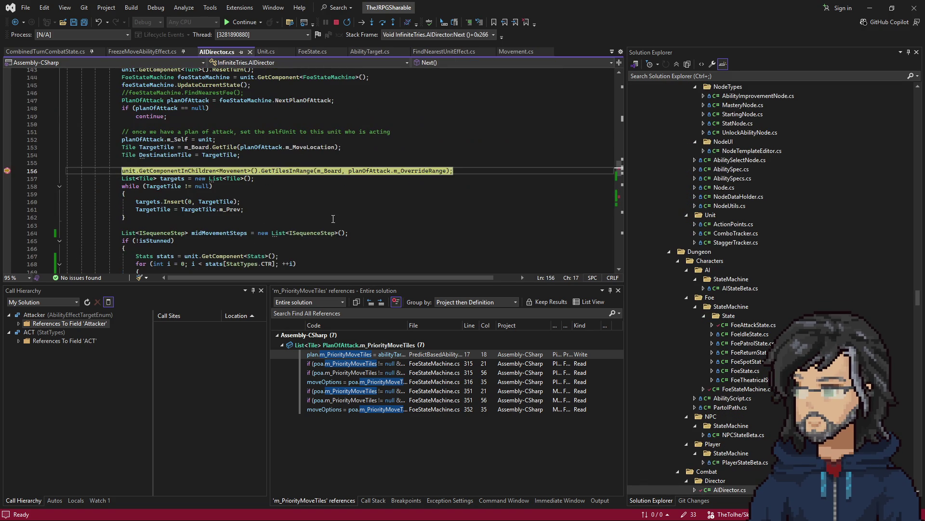
scroll(346, 212, up, 2)
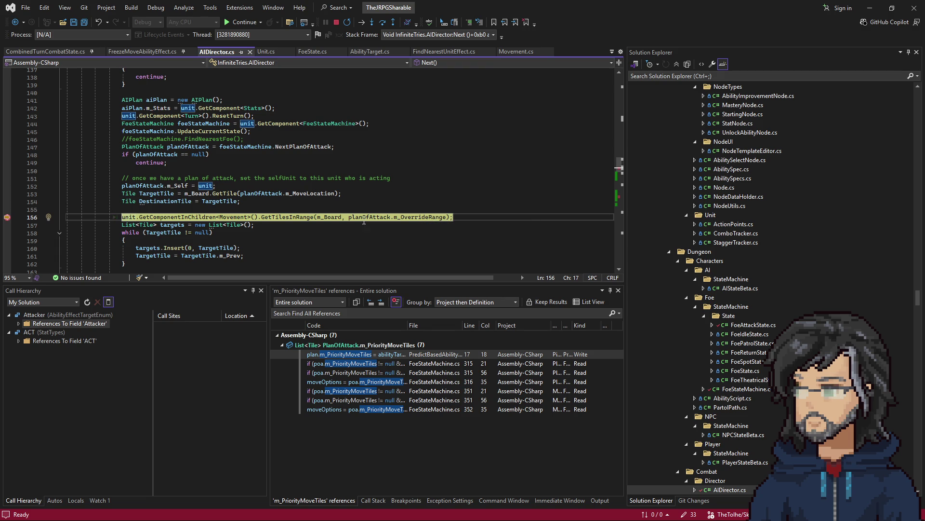
click(313, 53)
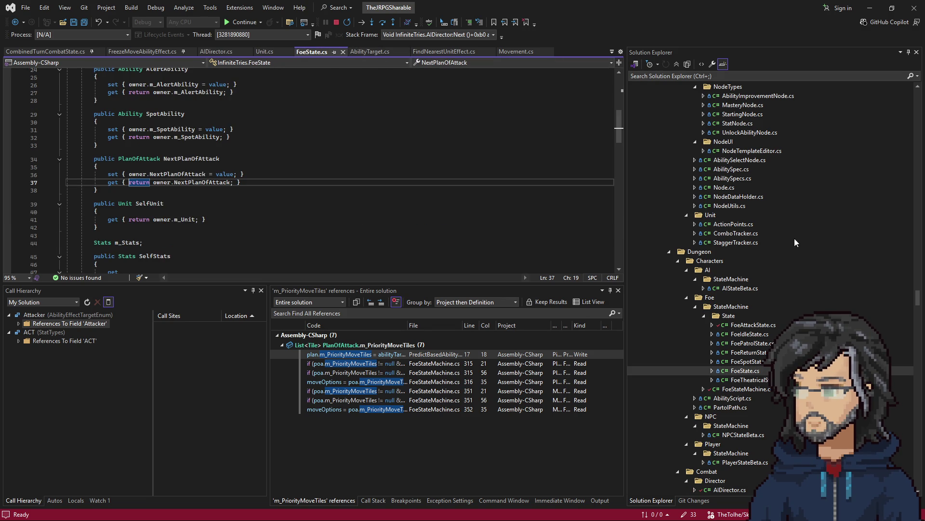
- Open FoeAttackState.cs at InternalUpdate and continue past its and AIDirector's line 204 breakpoints to line 156
double_click(749, 326)
scroll(163, 198, up, 20)
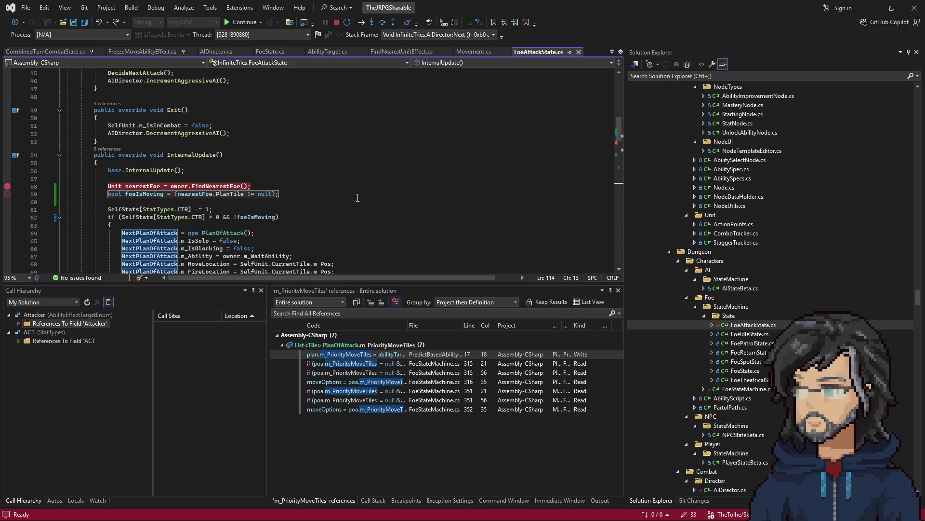
click(329, 166)
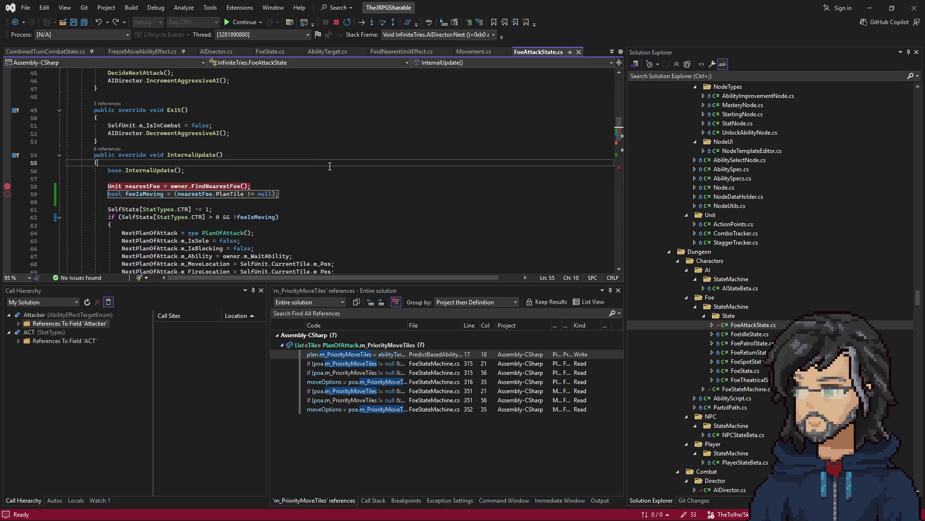
key(F10)
key(F5)
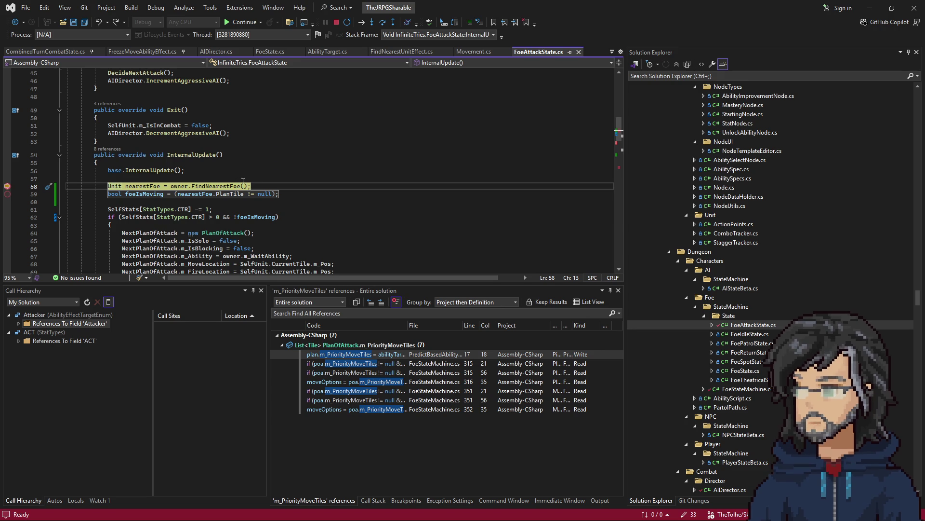
key(F5)
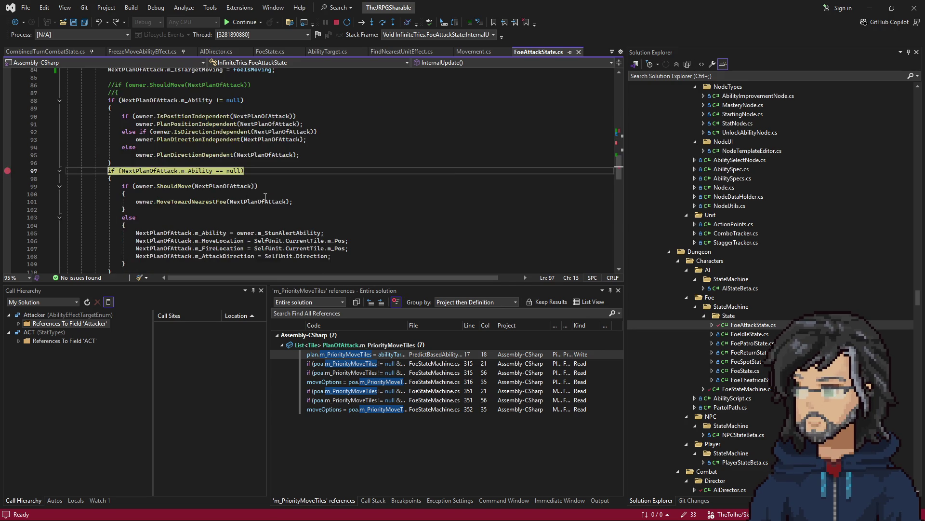
key(F5)
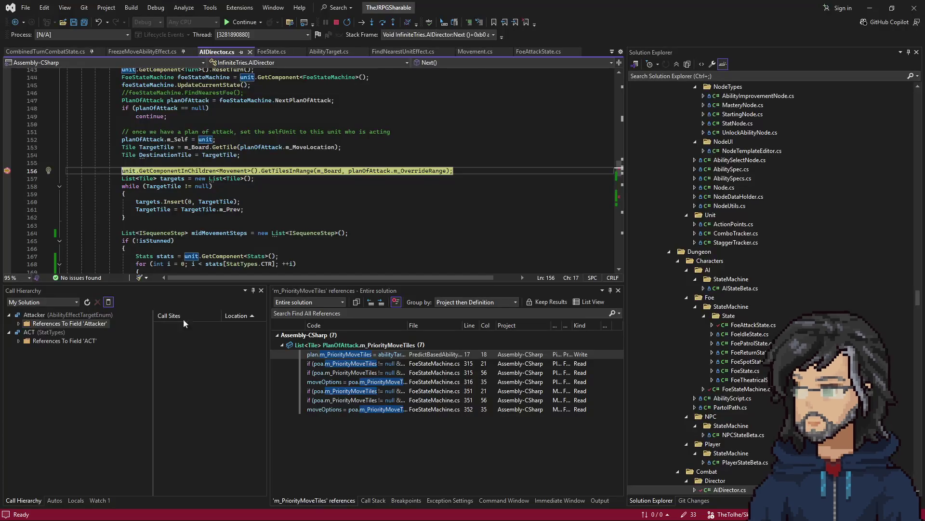
- Inspect the m_AI list of four AI units and the current unit in DataTips
scroll(225, 216, up, 3)
scroll(225, 216, up, 3)
scroll(223, 203, down, 3)
scroll(219, 188, up, 3)
mouse_move(195, 124)
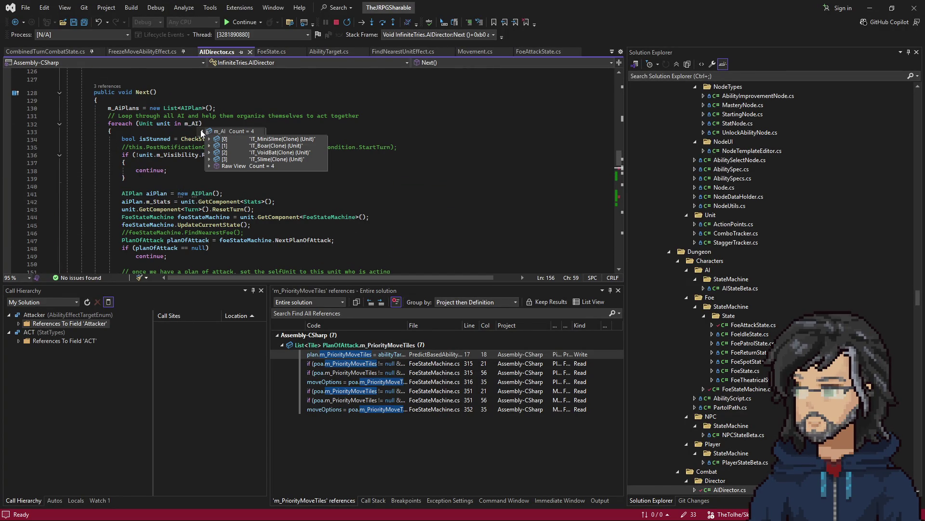
mouse_move(157, 125)
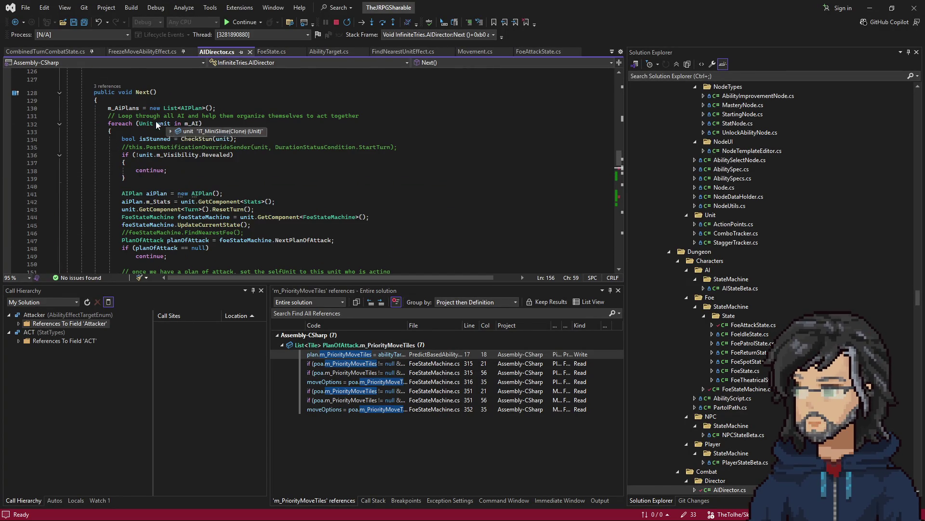
scroll(195, 203, down, 4)
scroll(195, 203, up, 4)
- Continue through the line 204 and 156 breakpoints for each unit until FoeAttackState line 58
key(F5)
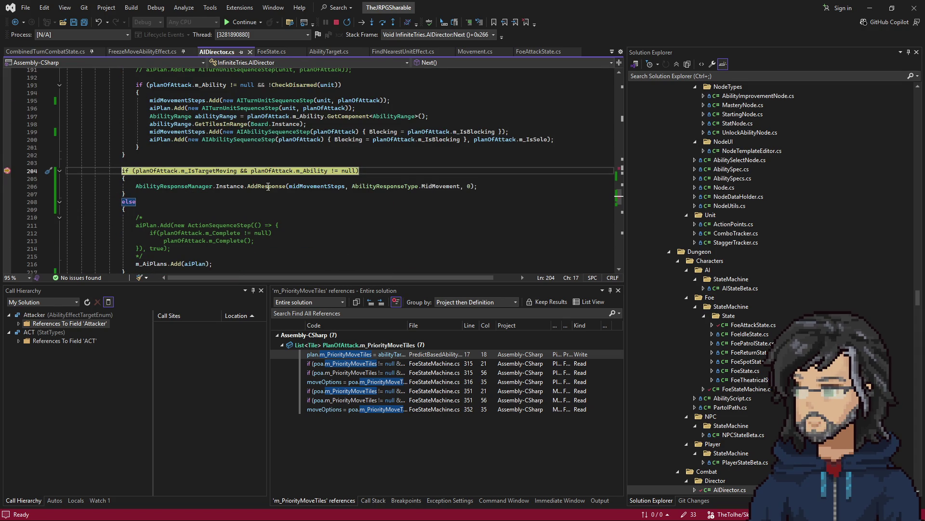
key(F5)
scroll(163, 79, up, 5)
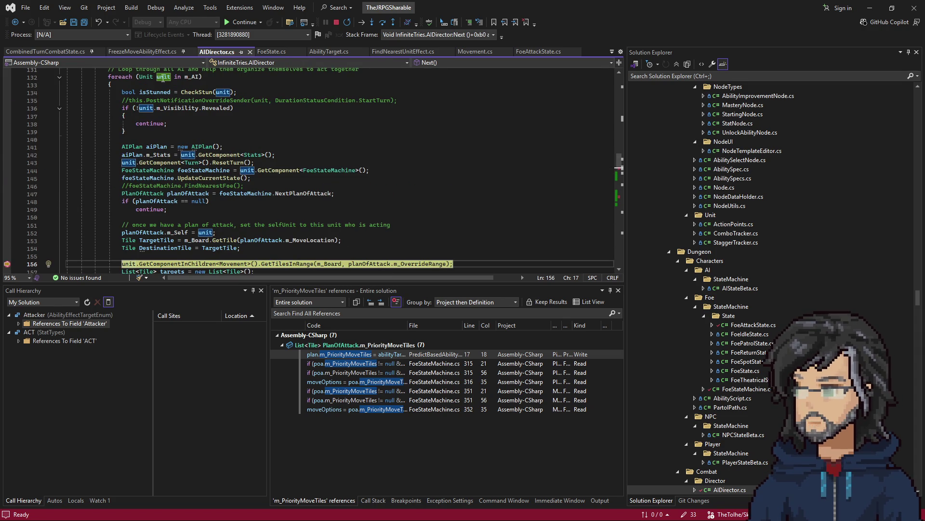
key(F5)
key(F5)
scroll(169, 132, up, 4)
key(F5)
key(F5)
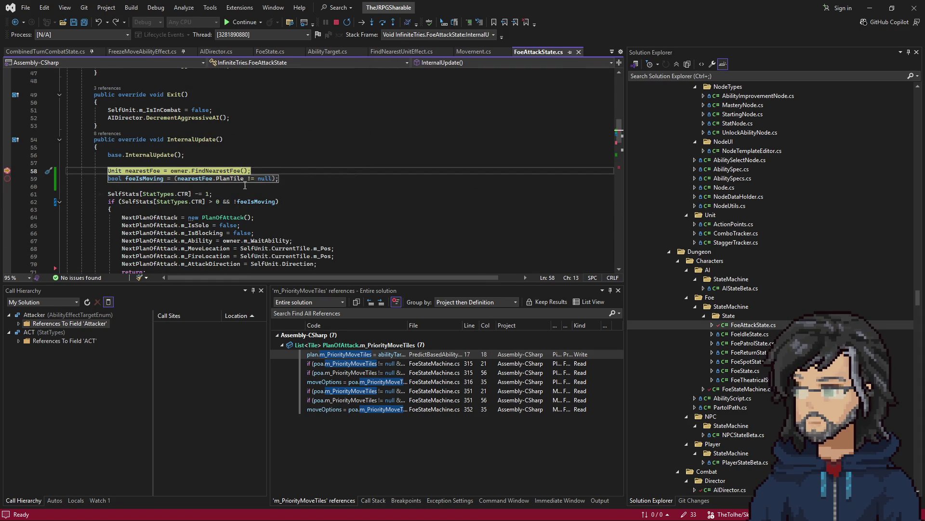
- Step through InternalUpdate from line 58 via lines 61, 77, 84 and 88 to the line 97 null-ability check
key(F10)
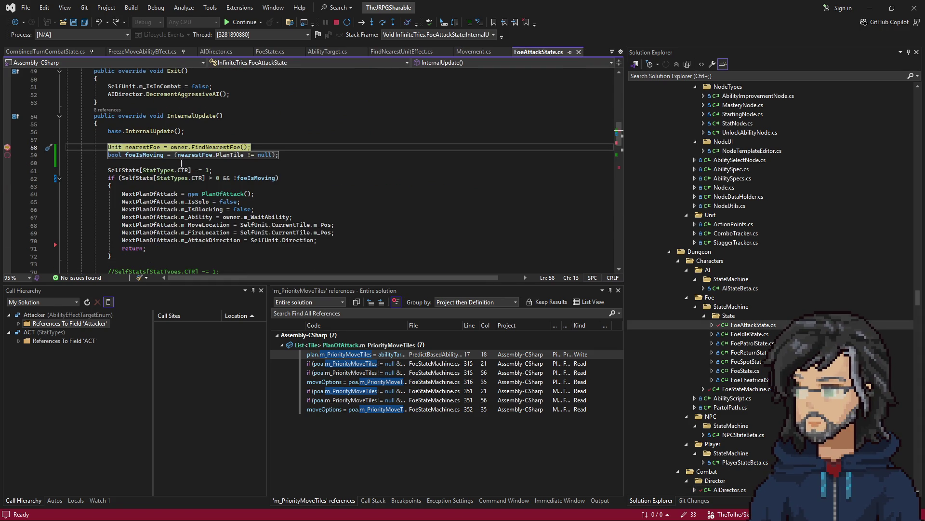
scroll(170, 182, down, 1)
key(F10)
key(F10)
key(F10)
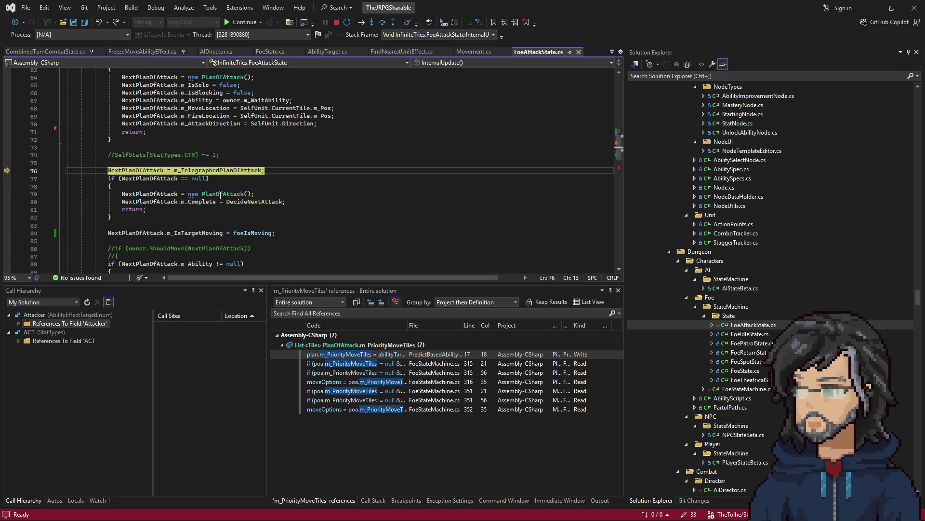
key(F10)
mouse_move(158, 181)
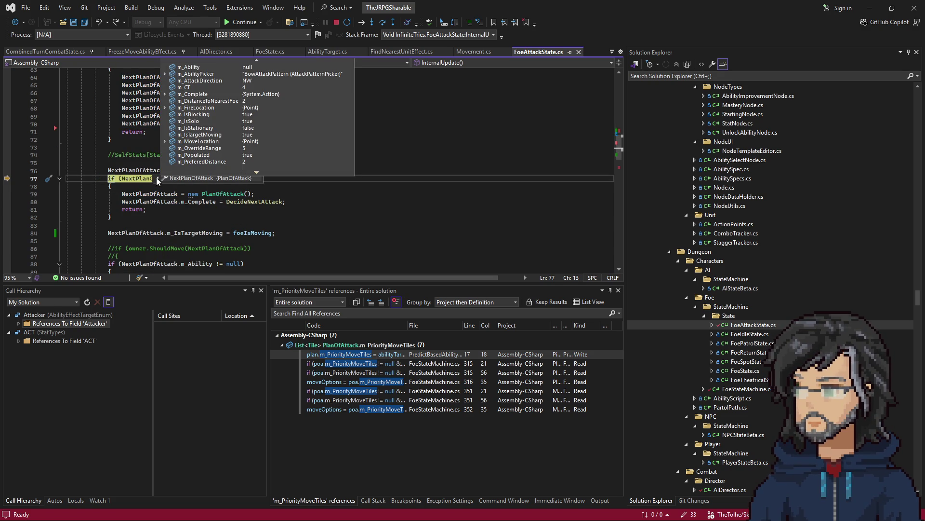
mouse_move(165, 76)
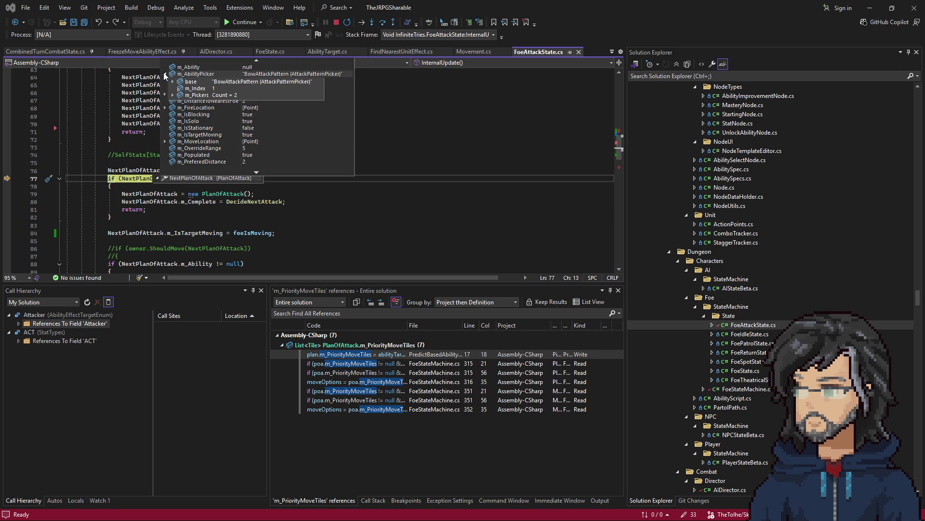
key(F10)
scroll(196, 194, down, 2)
key(F10)
key(F10)
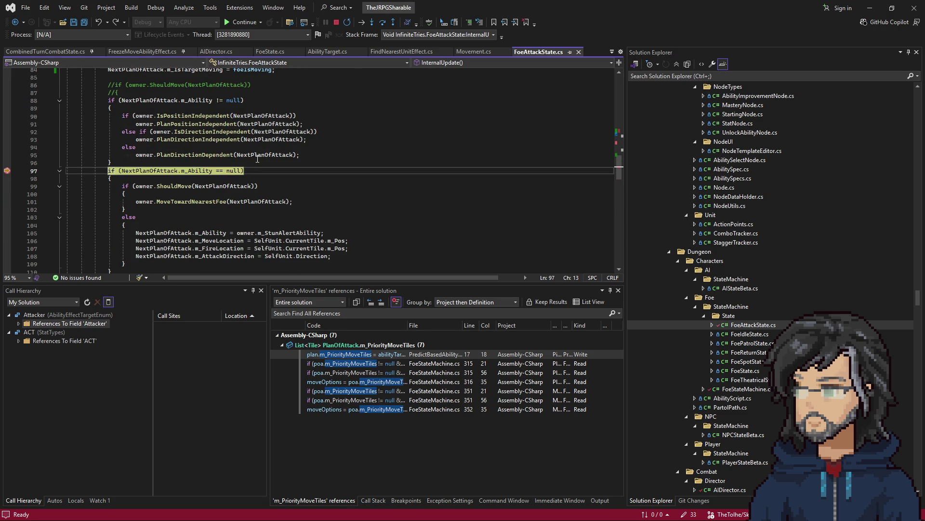
key(F10)
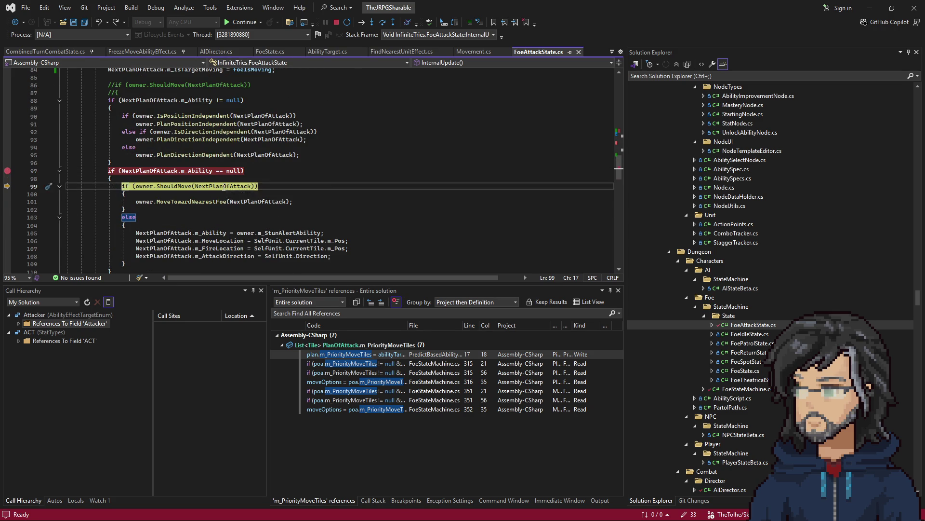
- Step past the plan-of-attack getter and owner lookup into MoveTowardNearestFoe at FoeStateMachine.cs line 346
key(F11)
key(shift+F11)
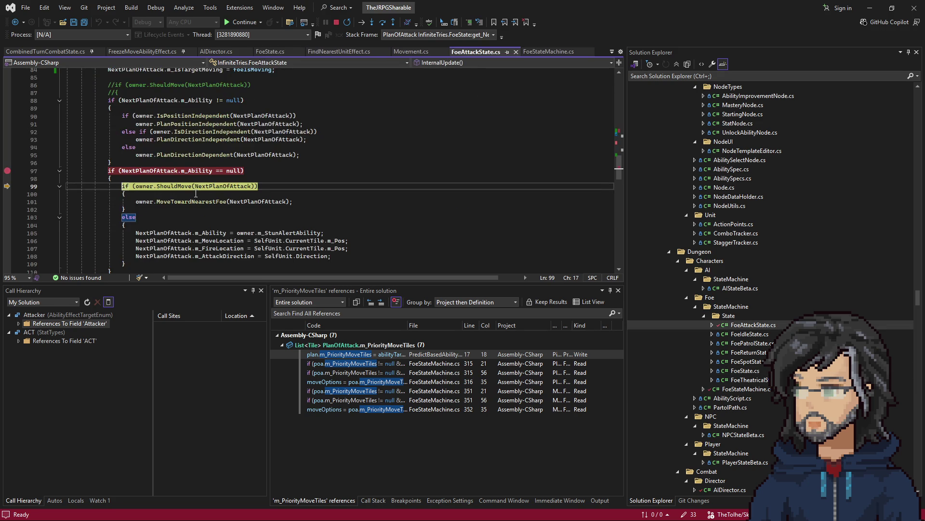
key(F11)
key(shift+F11)
key(F10)
key(F11)
key(shift+F11)
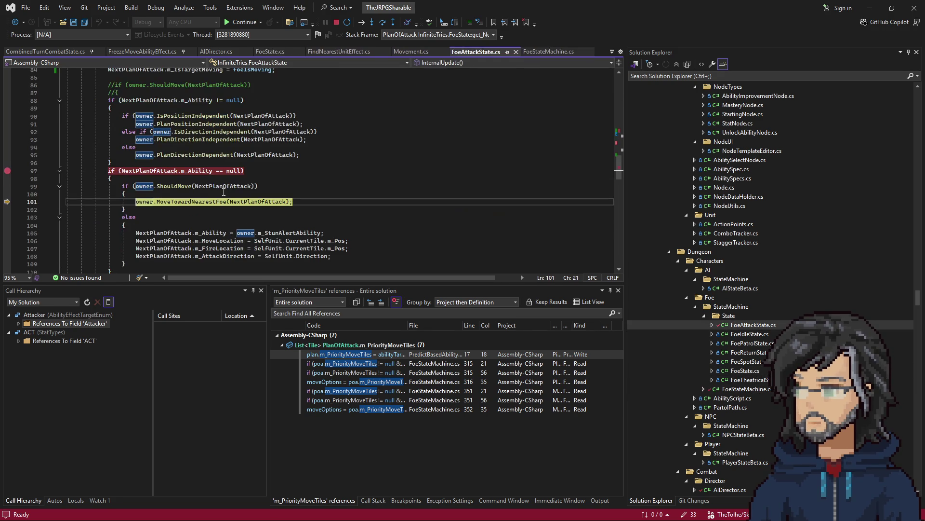
key(F11)
key(F10)
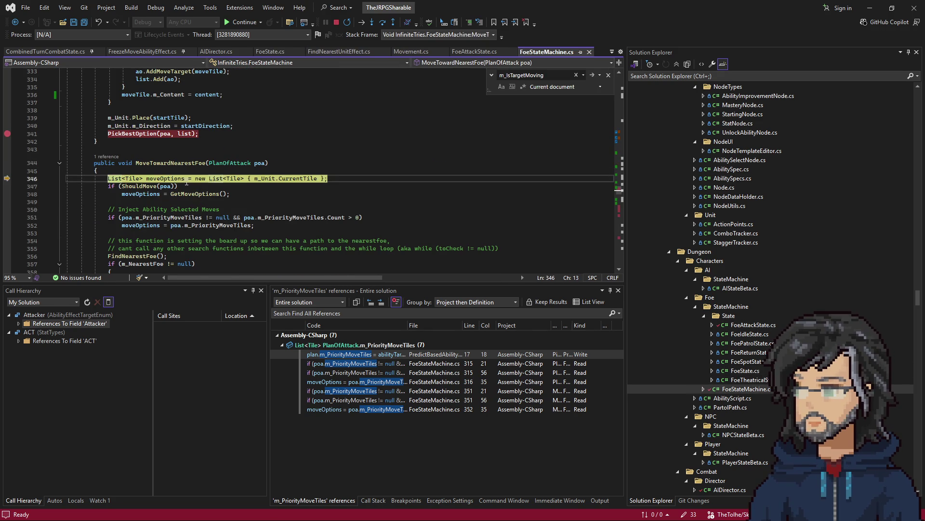
- Step into MoveTowardNearestFoe to the priority move tiles check and inspect variable values
key(F11)
key(F10)
key(F10)
key(F10)
mouse_move(182, 229)
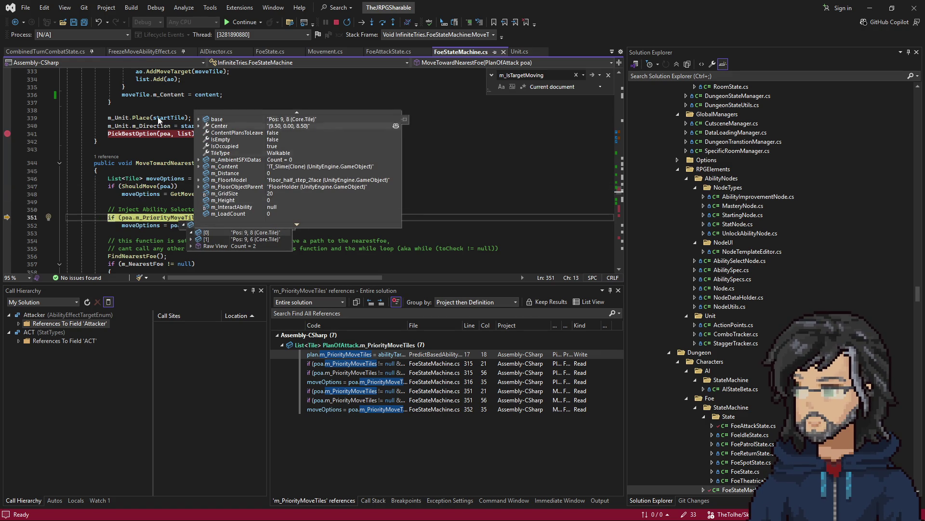
click(134, 142)
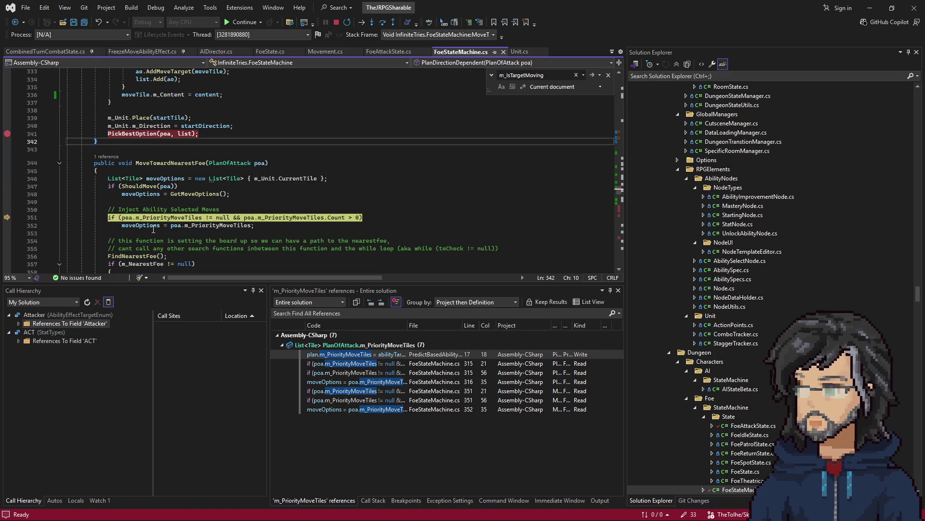
mouse_move(126, 217)
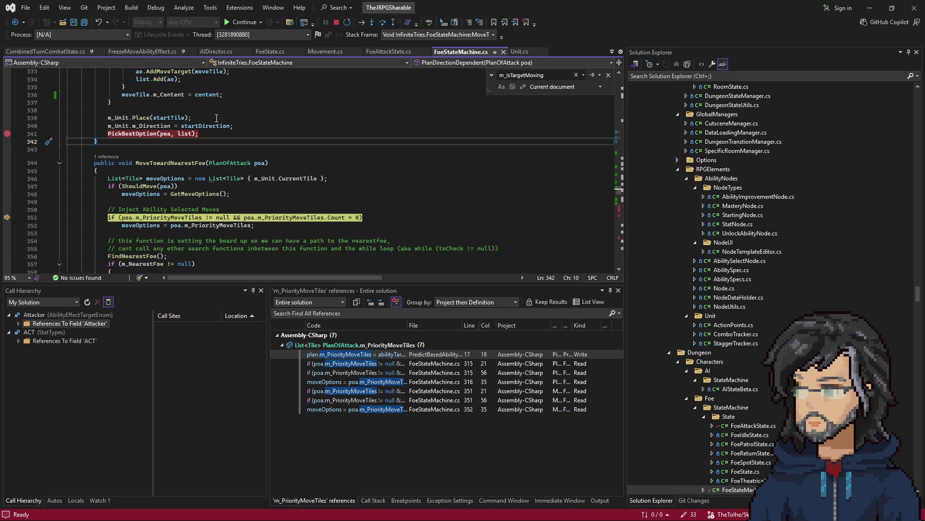
scroll(180, 213, down, 3)
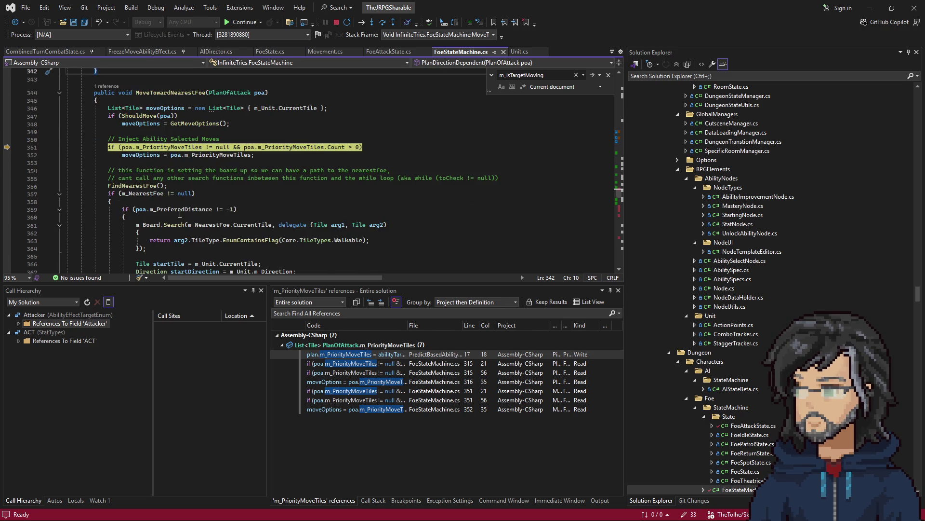
- Advance to the m_NearestFoe null check on line 357 and bring up actions for m_PriorityMoveTiles
key(F10)
key(F10)
key(F10)
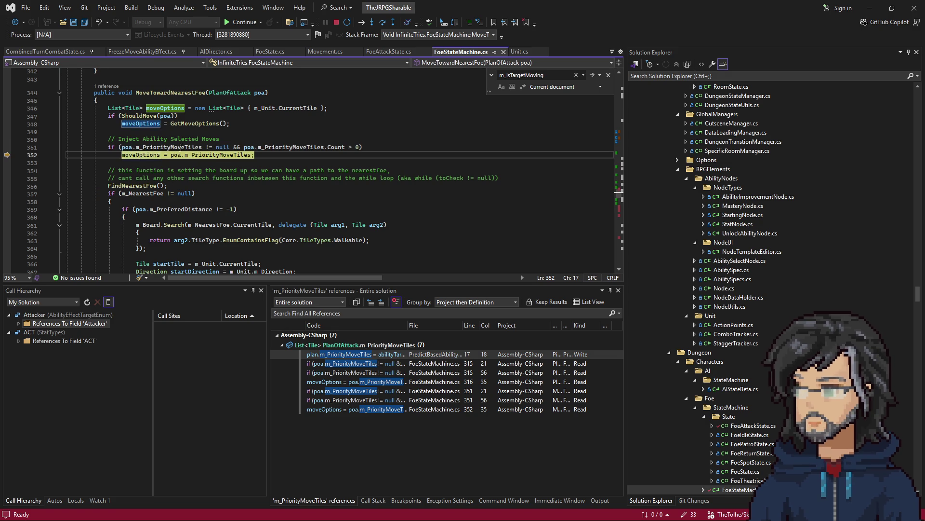
mouse_move(144, 193)
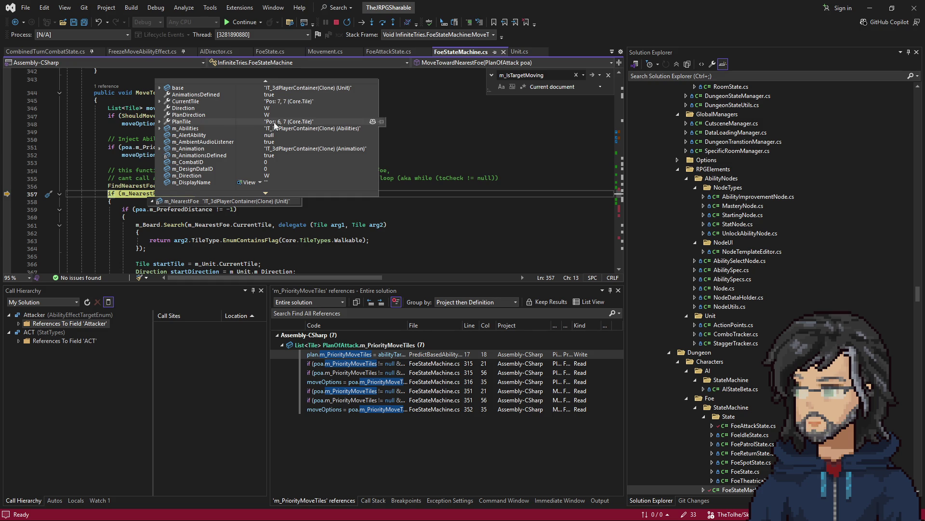
key(Up)
key(Up)
key(Up)
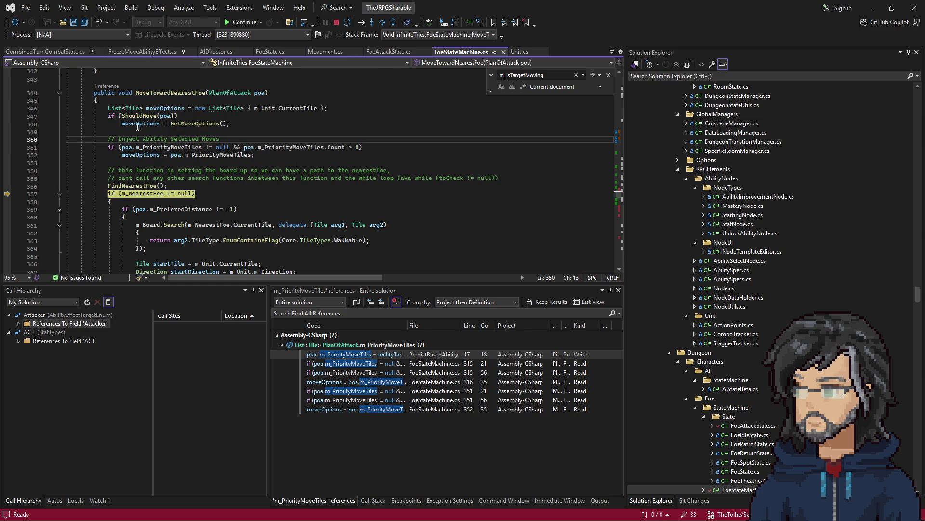
mouse_move(138, 124)
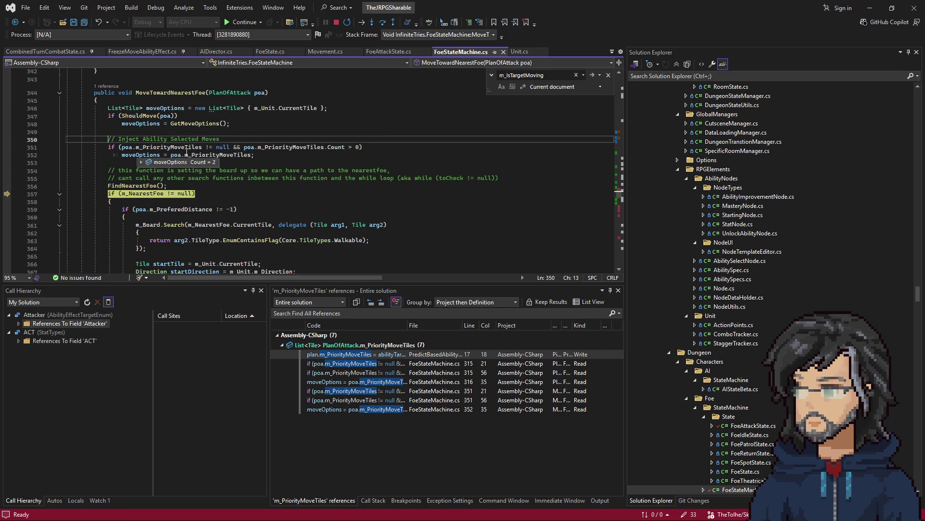
right_click(206, 155)
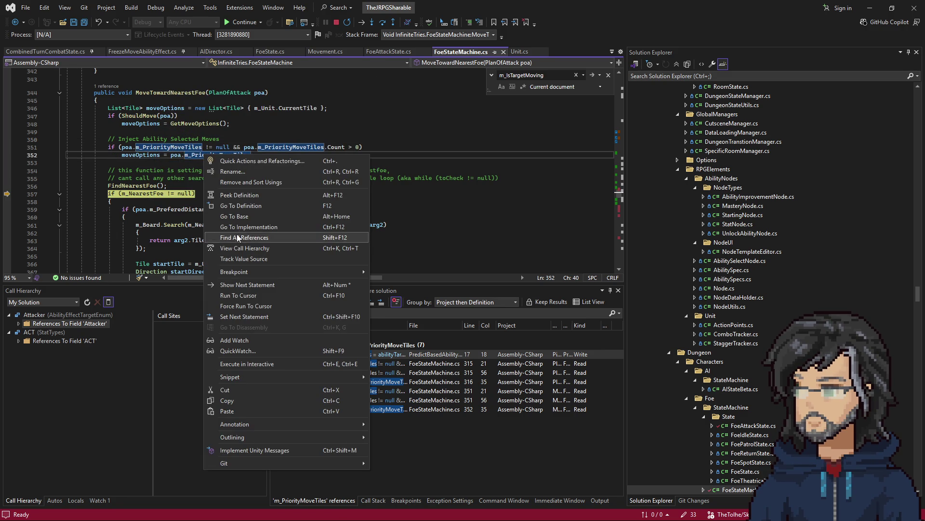
- Find m_PriorityMoveTiles references, then breakpoint its line 17 assignment and line 12's Perdict call
click(255, 247)
double_click(381, 354)
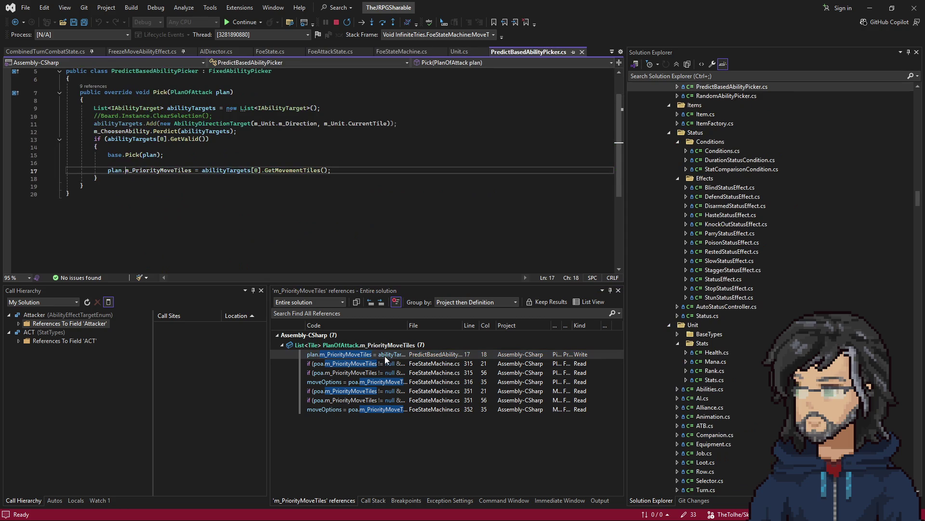
key(F9)
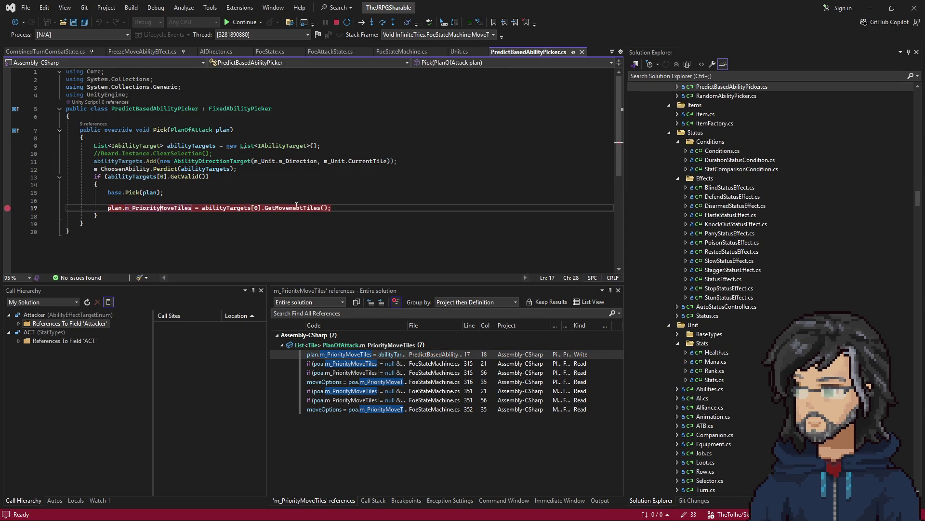
click(193, 168)
key(F9)
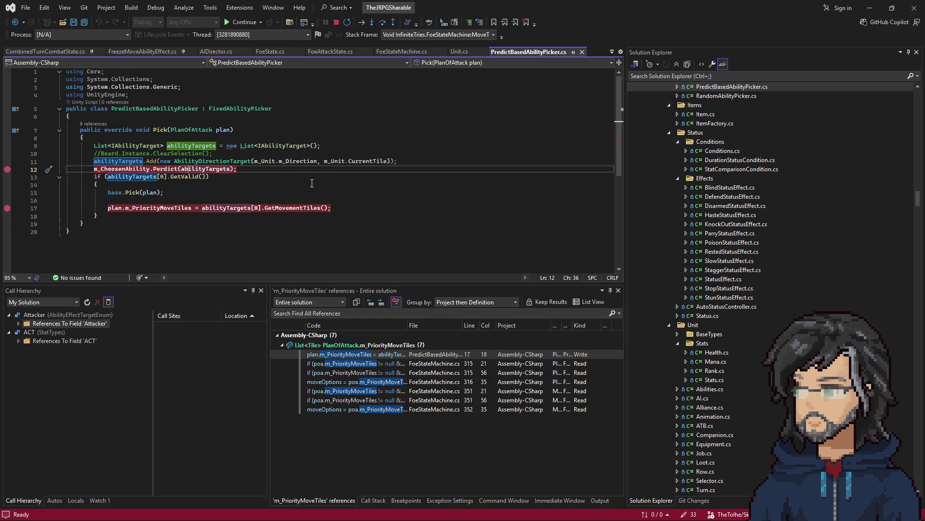
- Review PerdictInternal in FindNearestUnitEffect.cs, then resume to the AIDirector.cs line 156 breakpoint
key(ctrl+Tab)
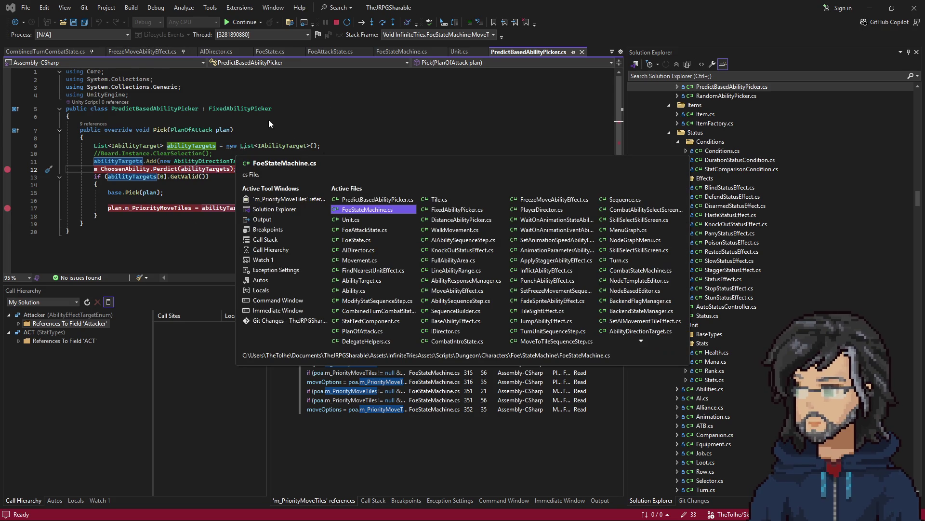
key(ctrl+Tab)
key(ctrl+Tab)
key(ctrl+Tab)
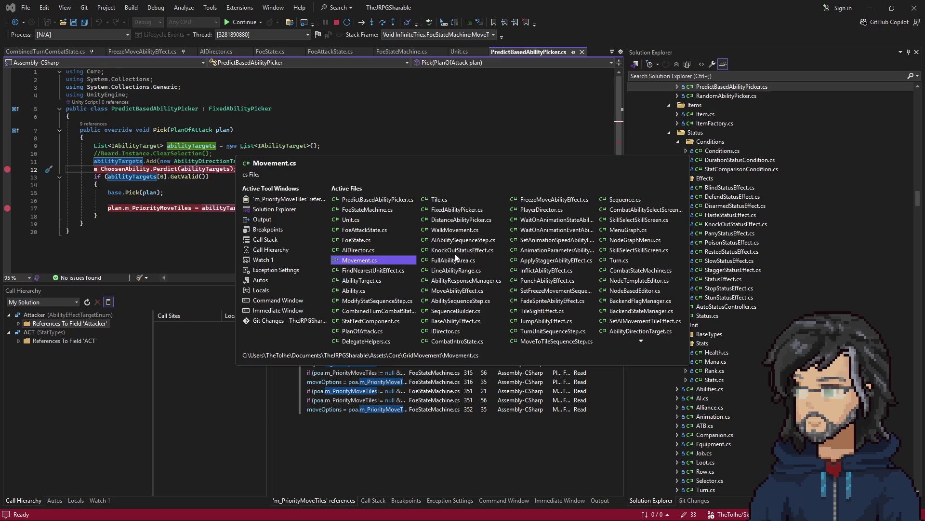
scroll(158, 222, down, 1)
scroll(157, 222, up, 2)
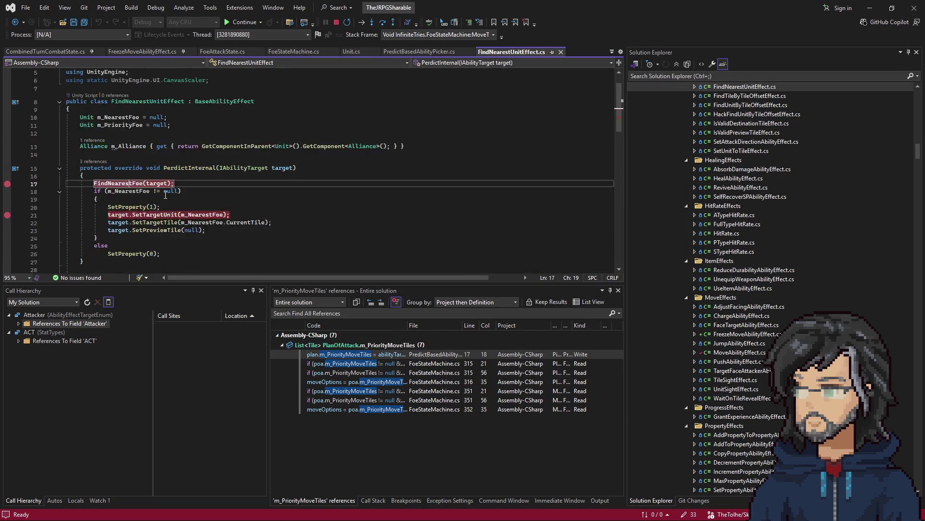
scroll(158, 221, down, 5)
scroll(180, 206, down, 2)
click(136, 135)
scroll(235, 178, up, 7)
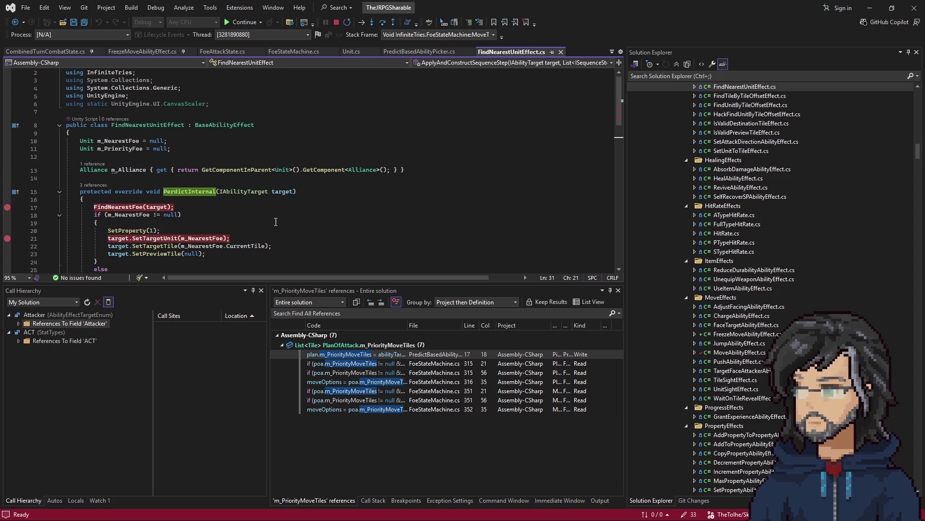
key(F5)
scroll(280, 212, up, 7)
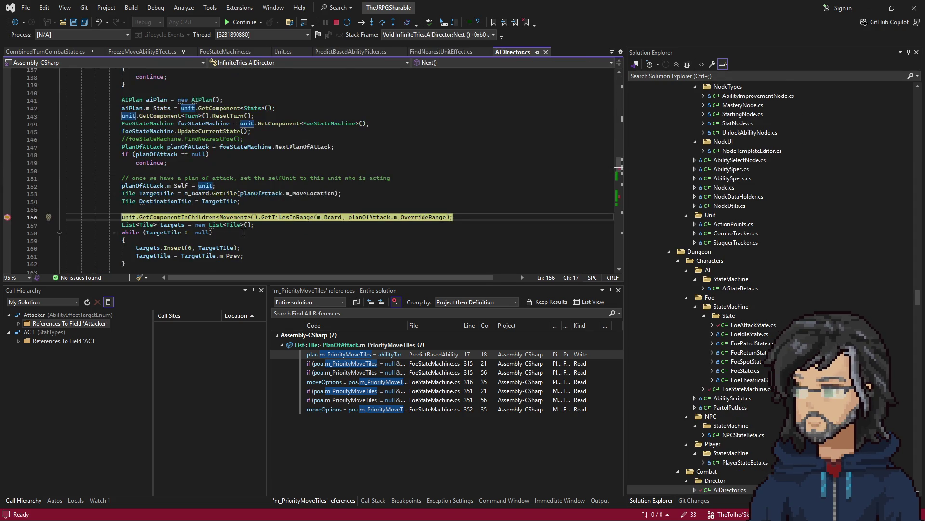
- Continue past the line 156 and 204 breakpoints until the slime's turn runs, with Visual Studio moved beside the game
scroll(277, 236, down, 5)
key(F5)
key(F5)
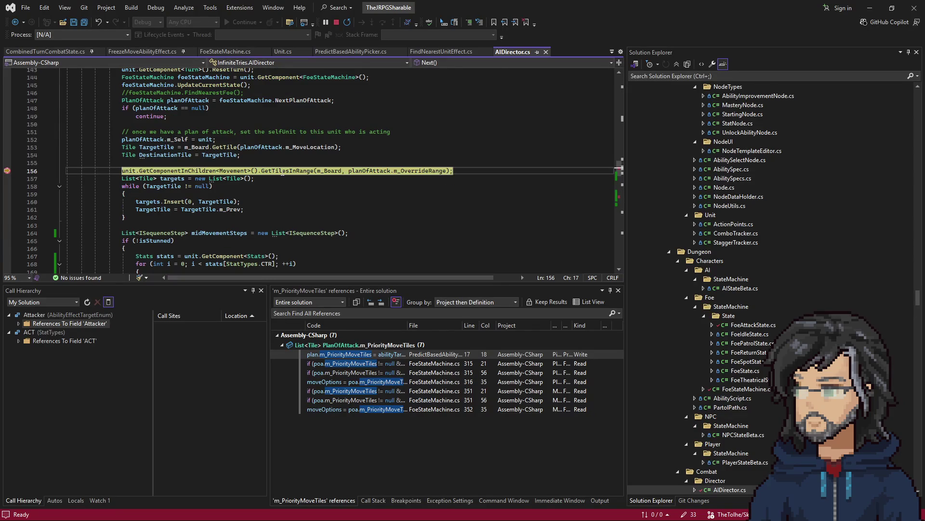
click(281, 172)
key(F5)
key(F5)
key(F5)
key(F5)
key(F5)
key(F5)
key(F5)
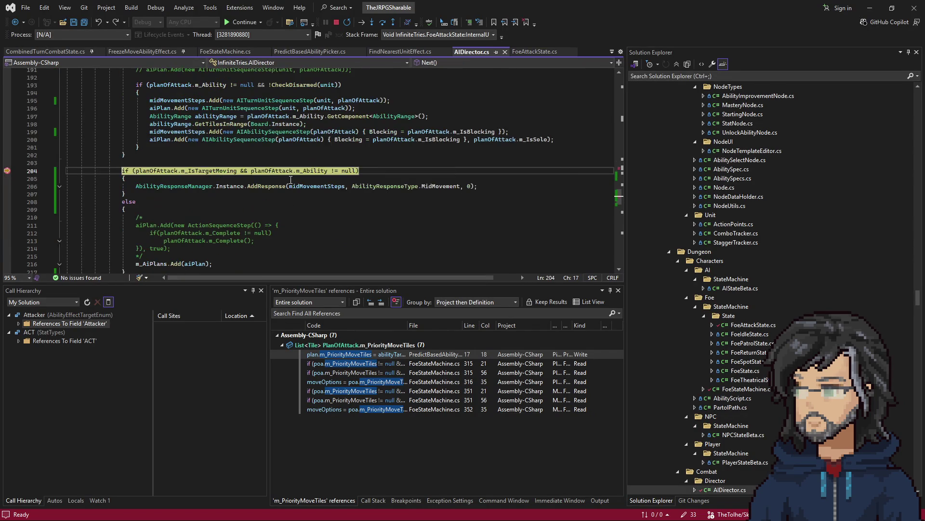
key(F5)
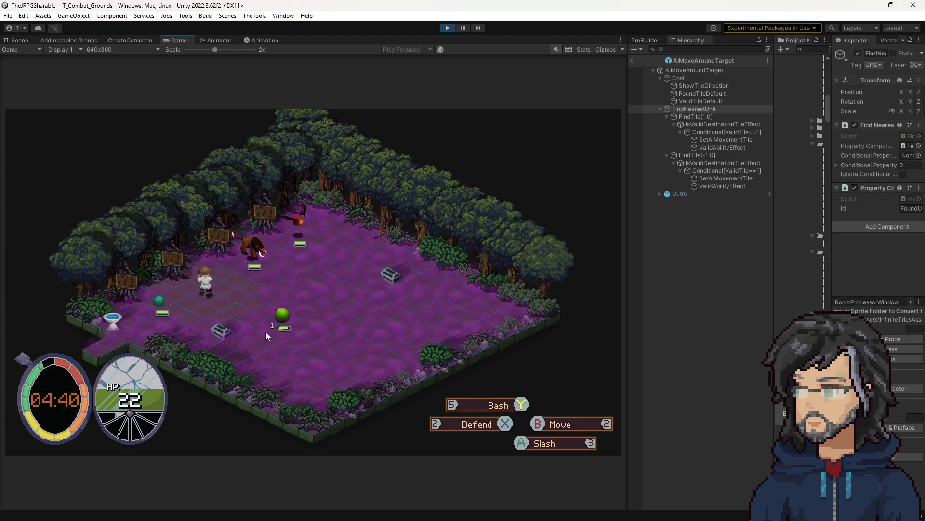
key(F5)
key(F5)
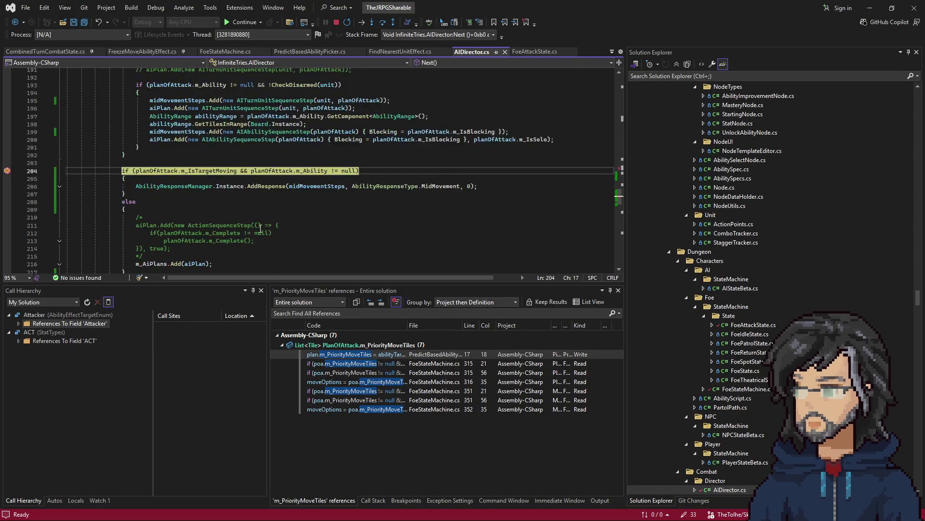
key(F5)
key(F5)
key(F5)
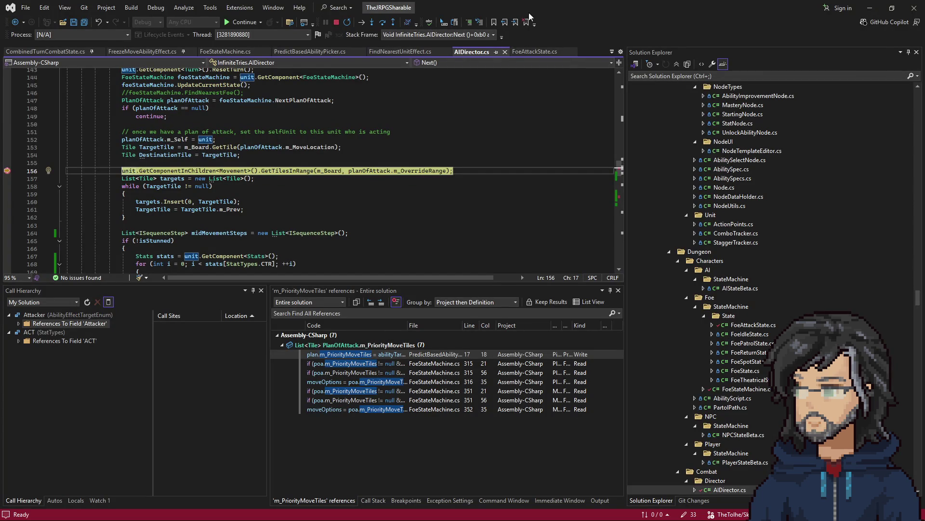
mouse_move(529, 15)
mouse_down()
mouse_move(651, 92)
mouse_move(699, 39)
mouse_up()
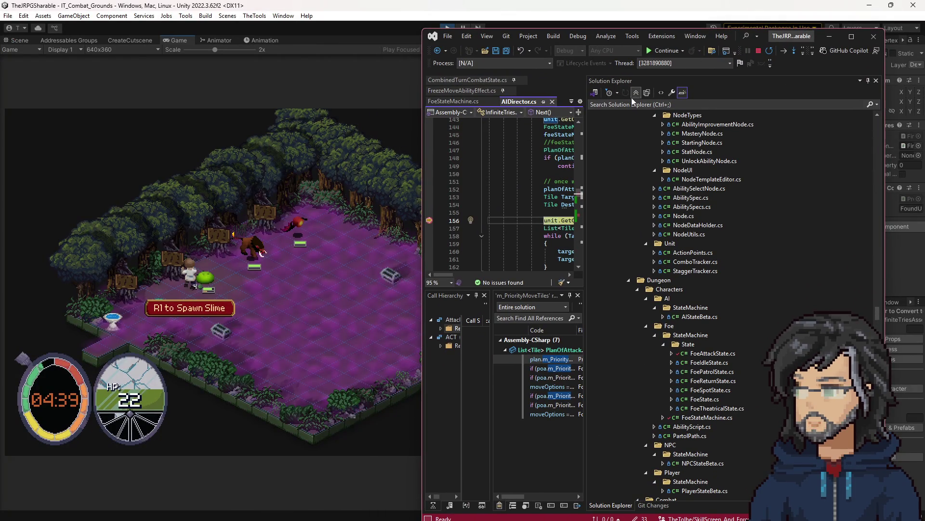
- Hide Solution Explorer and continue to the Perdict breakpoint, stepping through the nearest-foe search
click(868, 81)
key(F5)
key(F5)
key(F5)
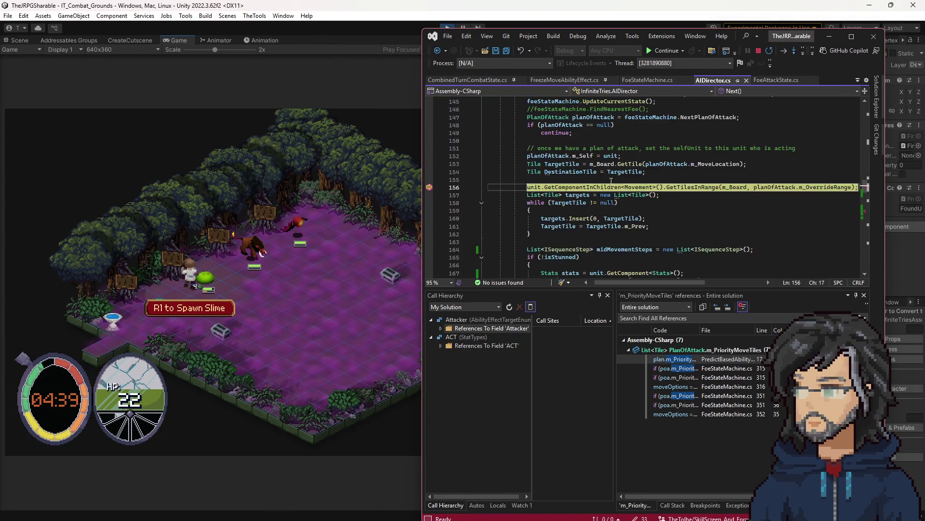
key(F5)
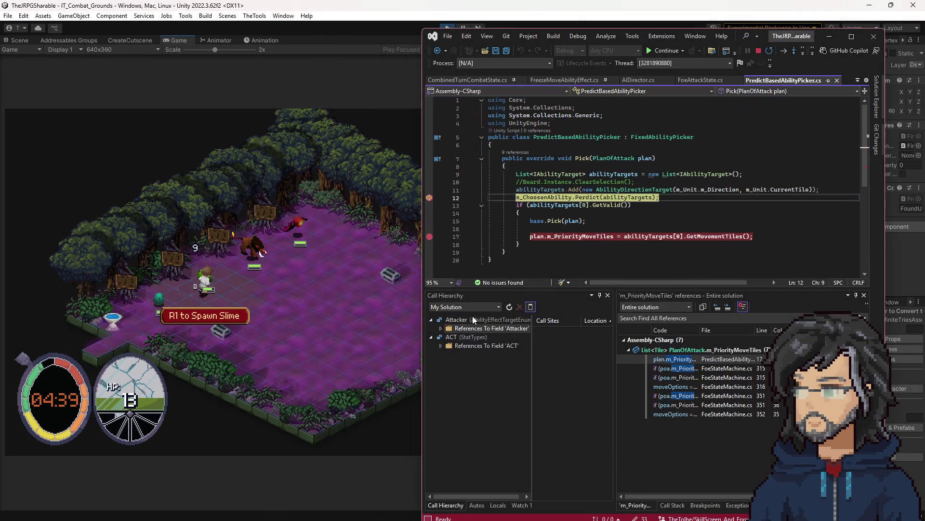
key(F11)
key(shift+F11)
key(F5)
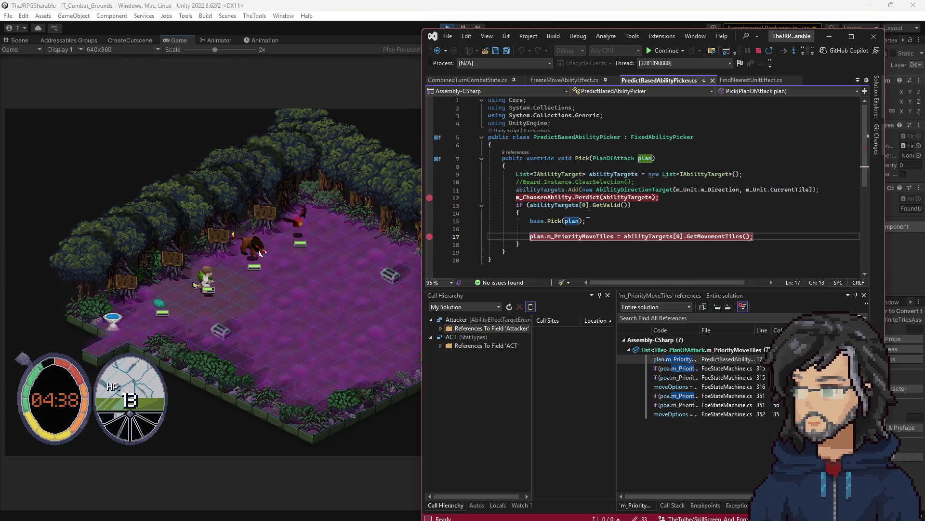
- Resume the game as the hero drops to HP 13, then maximize Visual Studio
key(F5)
click(194, 289)
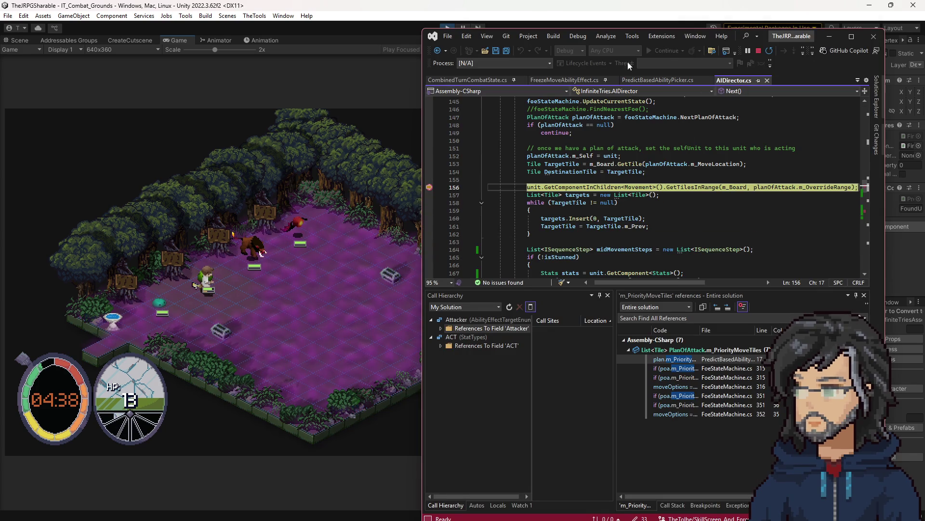
click(852, 36)
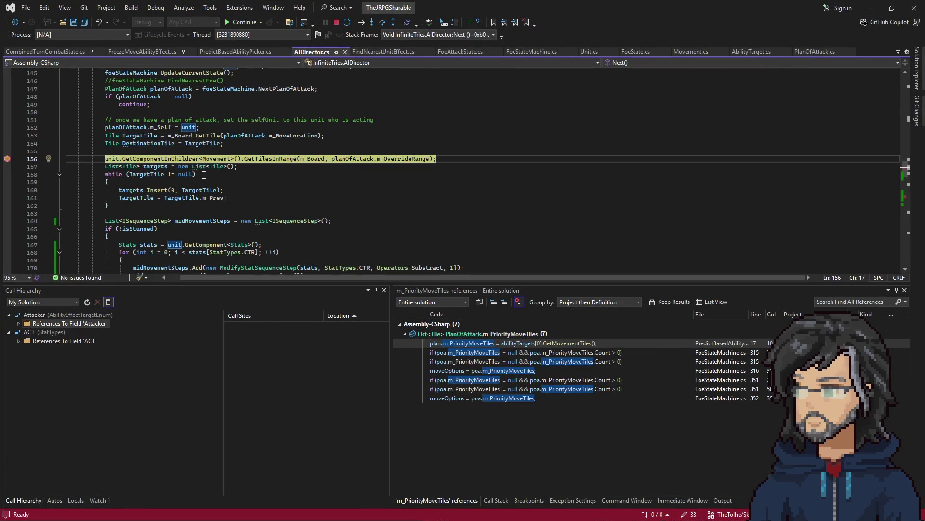
- Continue through the AIDirector line 204 and 156 breakpoints to the FoeAttackState.cs breakpoint
scroll(349, 164, up, 2)
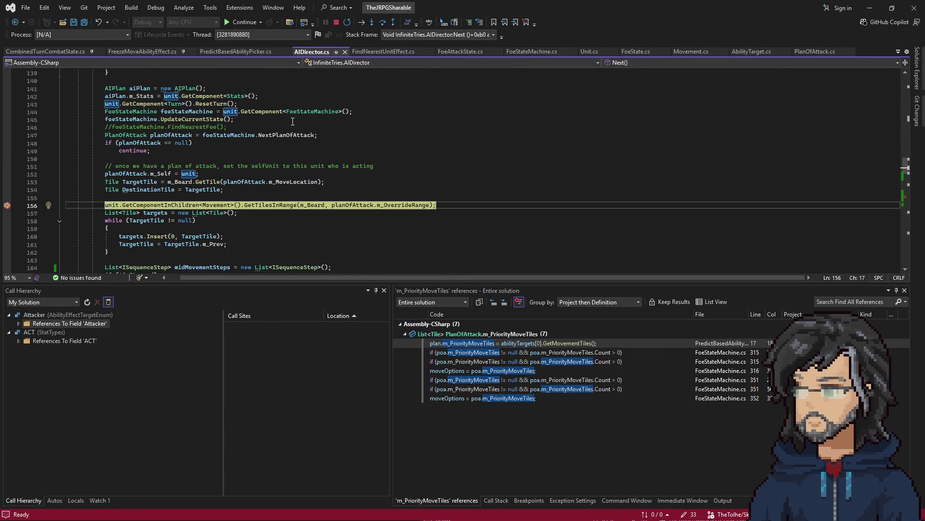
scroll(239, 177, up, 6)
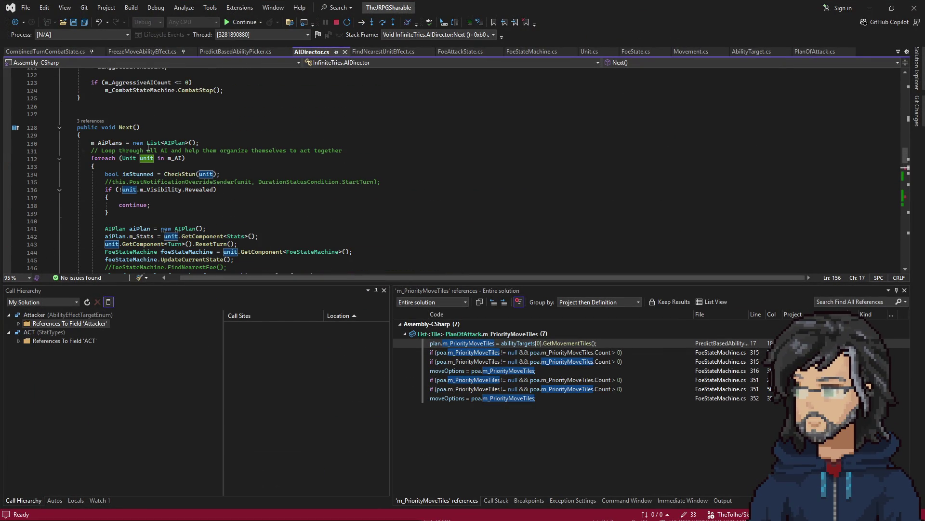
mouse_move(143, 160)
key(F5)
scroll(159, 154, up, 13)
key(F5)
scroll(164, 154, up, 9)
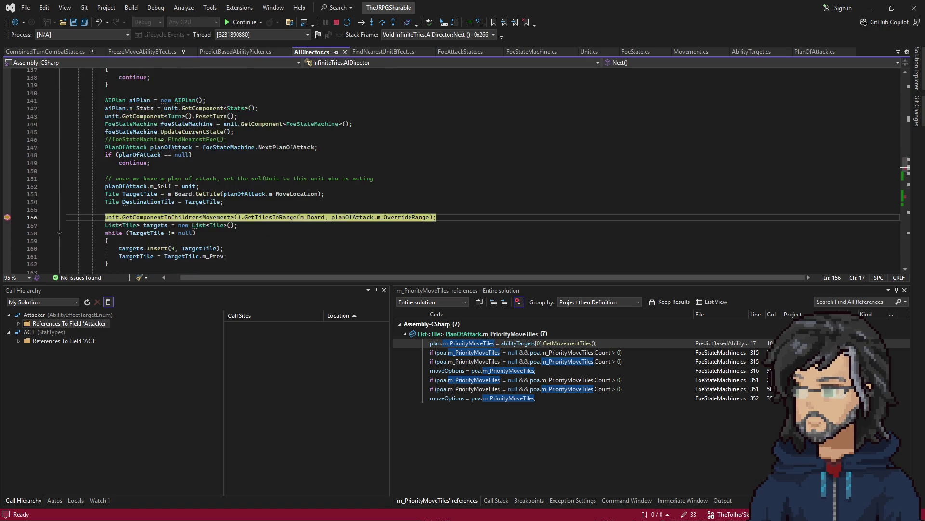
scroll(150, 124, down, 6)
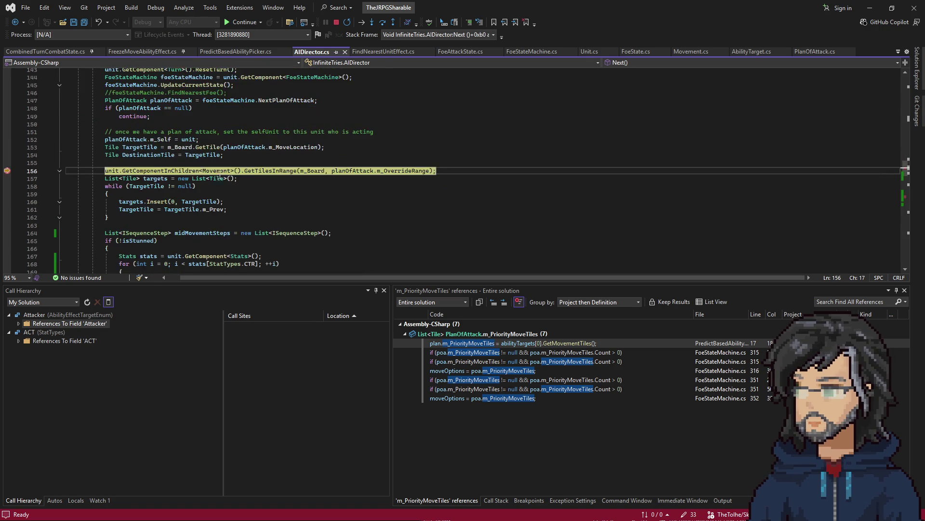
scroll(180, 178, up, 5)
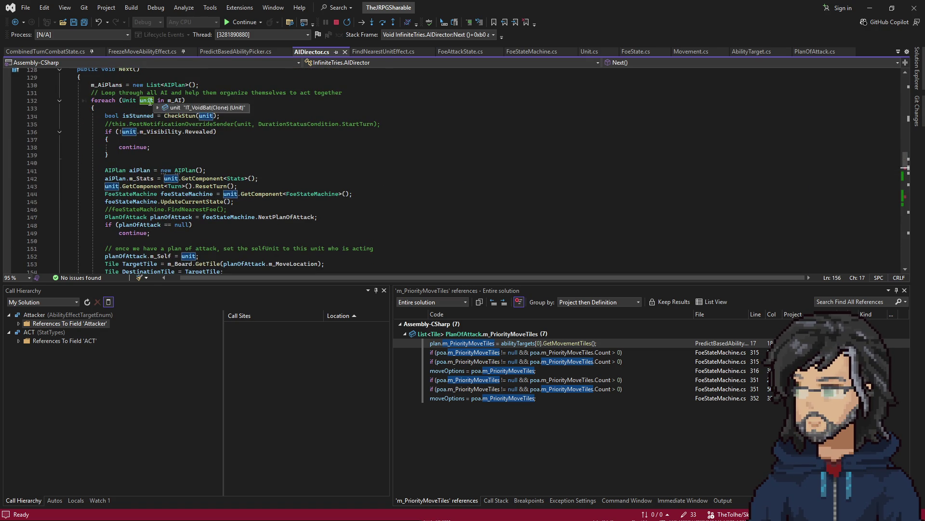
key(F5)
key(F5)
scroll(182, 210, down, 4)
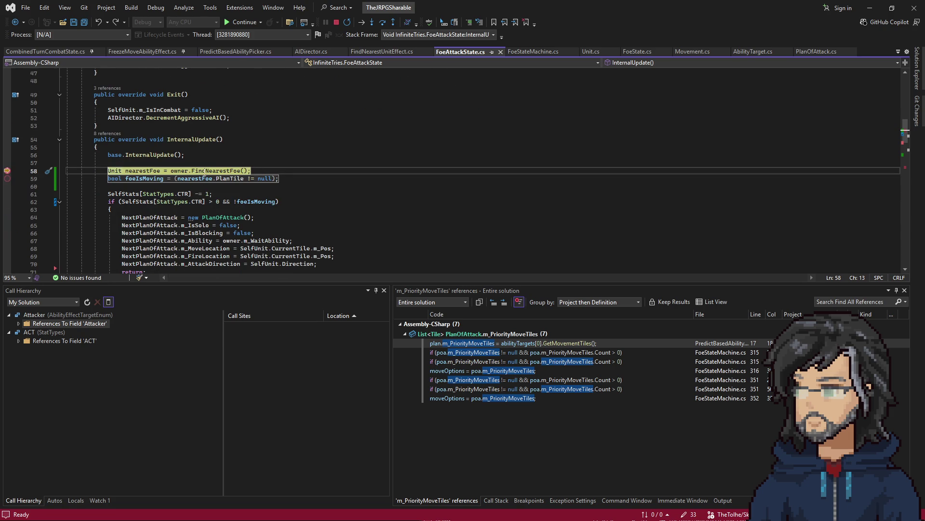
- Glance at FindNearestUnitEffect.cs, then step through FoeAttackState from line 58 to line 84
click(380, 51)
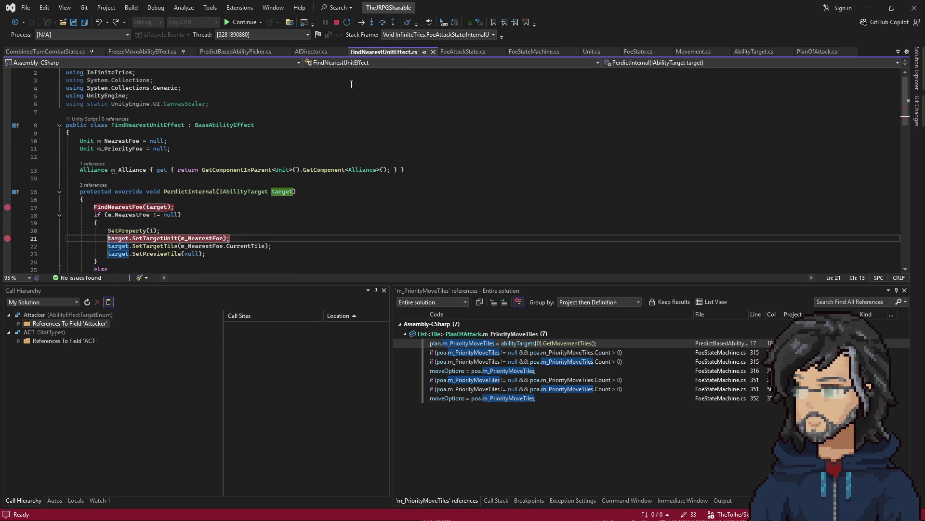
click(463, 52)
key(F10)
key(F10)
key(F10)
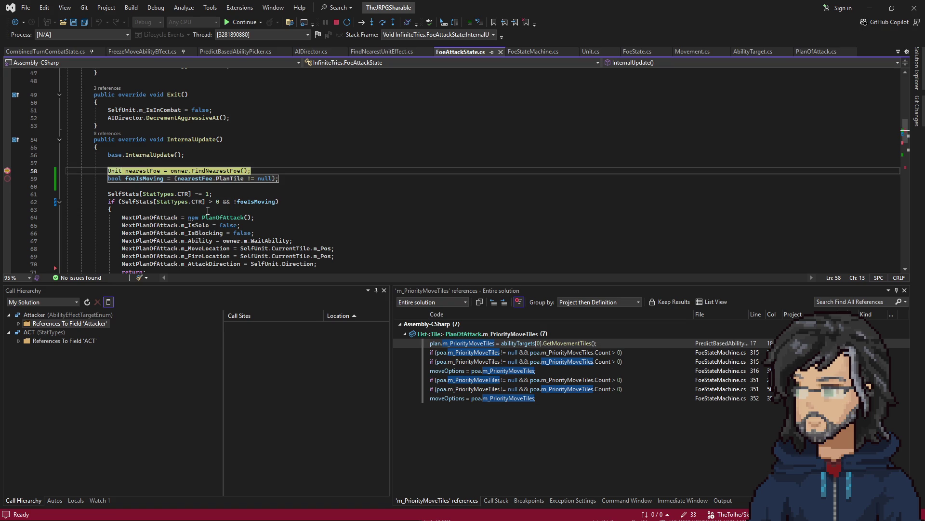
key(F10)
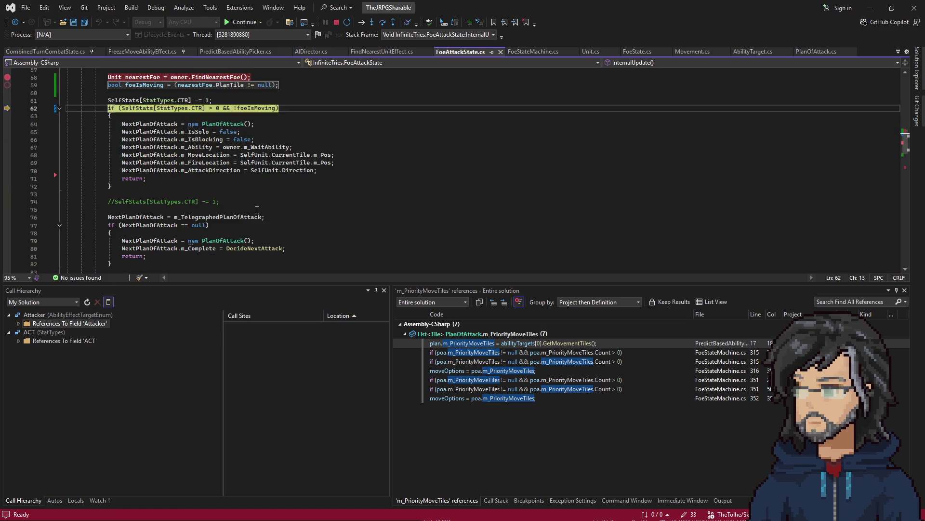
scroll(238, 225, down, 2)
key(F10)
key(F10)
scroll(233, 182, down, 3)
key(F10)
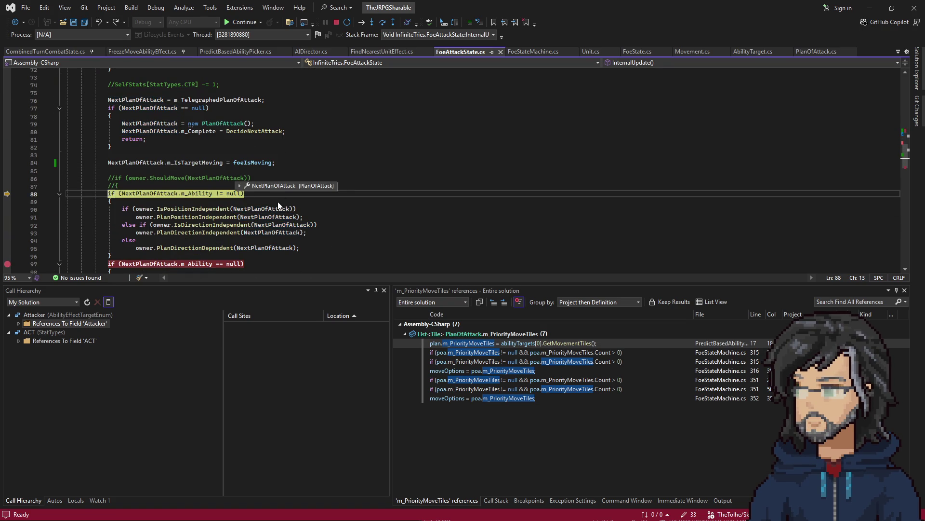
scroll(212, 182, down, 8)
scroll(211, 183, down, 4)
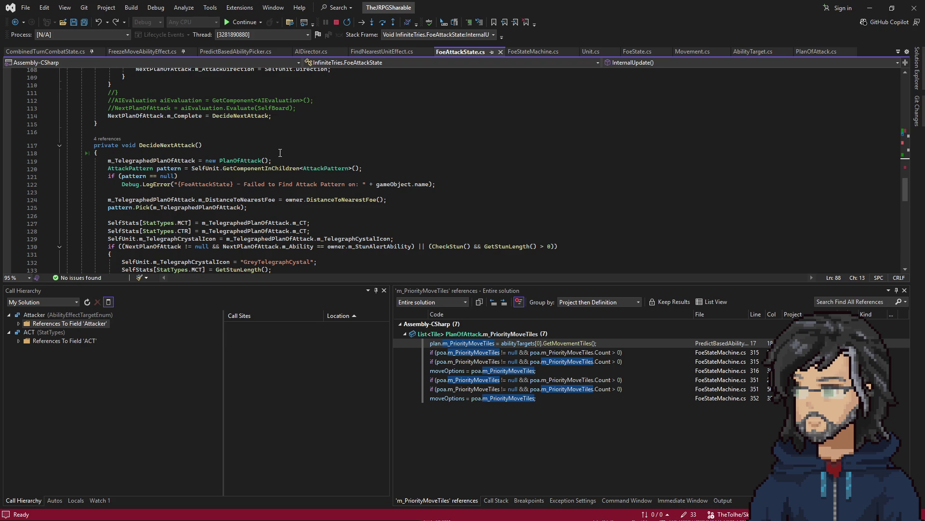
- Examine the pattern.Pick and PlanPositionIndependent calls in DecideNextAttack
click(119, 210)
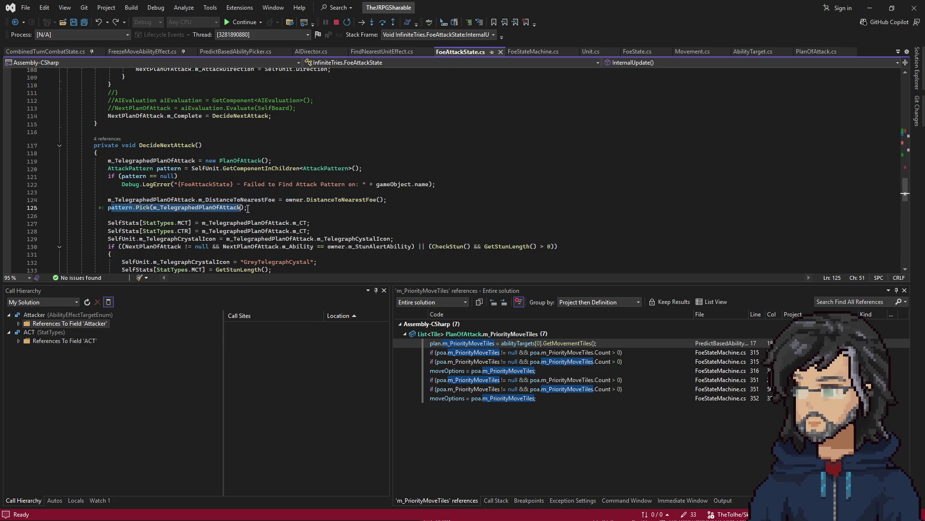
scroll(253, 203, up, 3)
scroll(241, 207, up, 10)
scroll(217, 214, down, 8)
scroll(211, 216, down, 8)
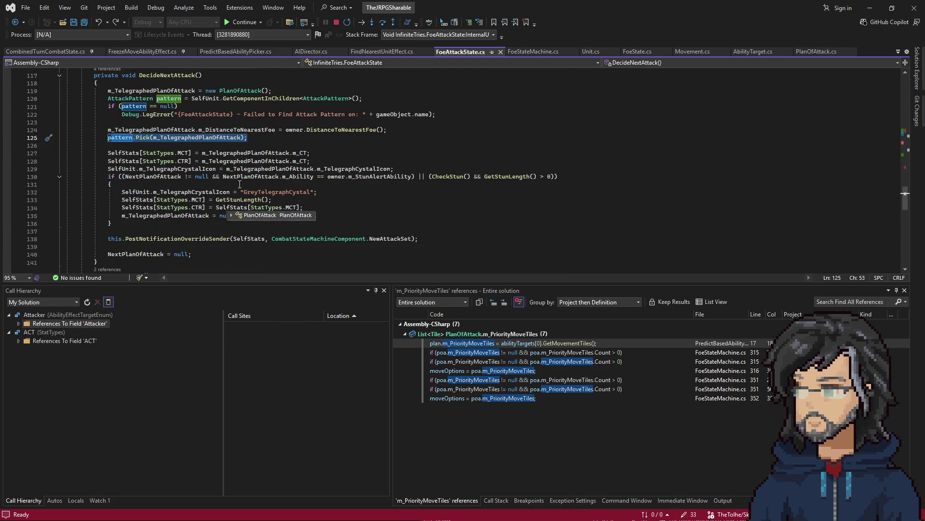
click(189, 153)
click(177, 138)
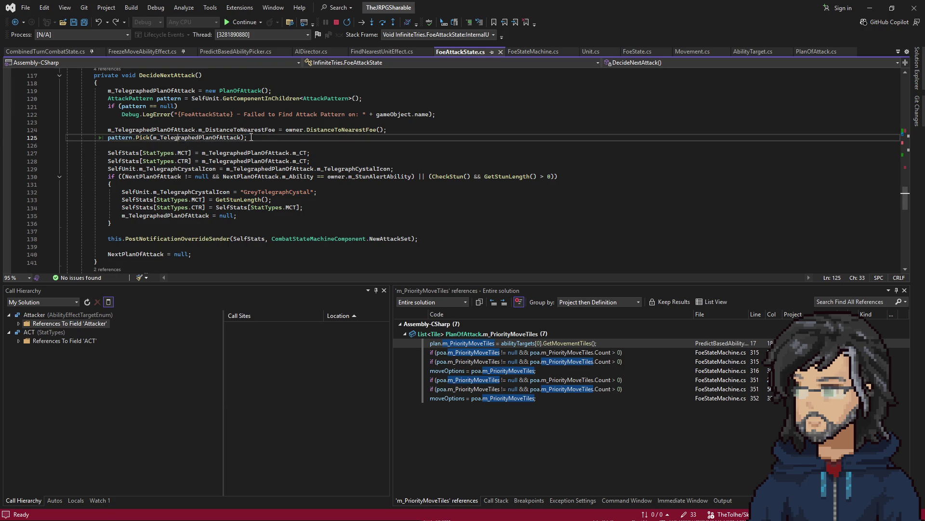
scroll(259, 184, up, 10)
click(267, 148)
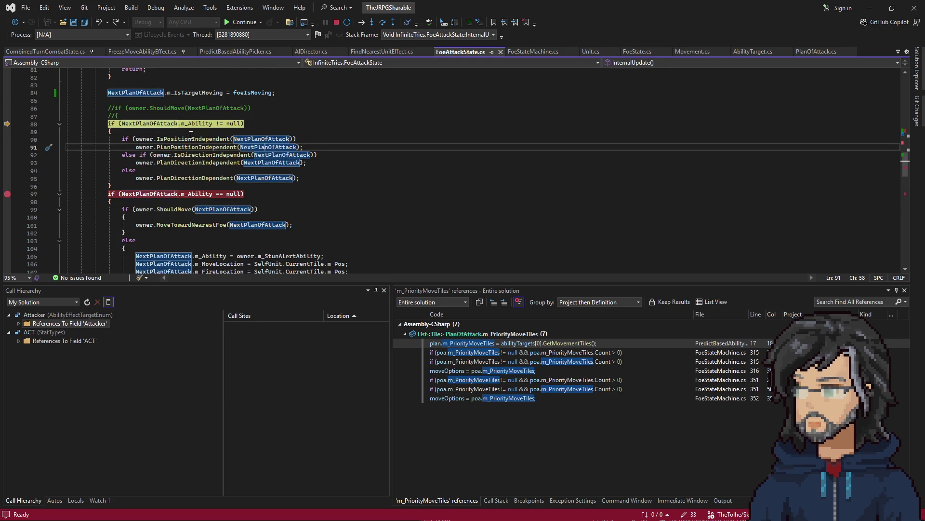
- Continue through the FoeAttackState ability check and AIDirector moving-target check, then return to the game
key(F5)
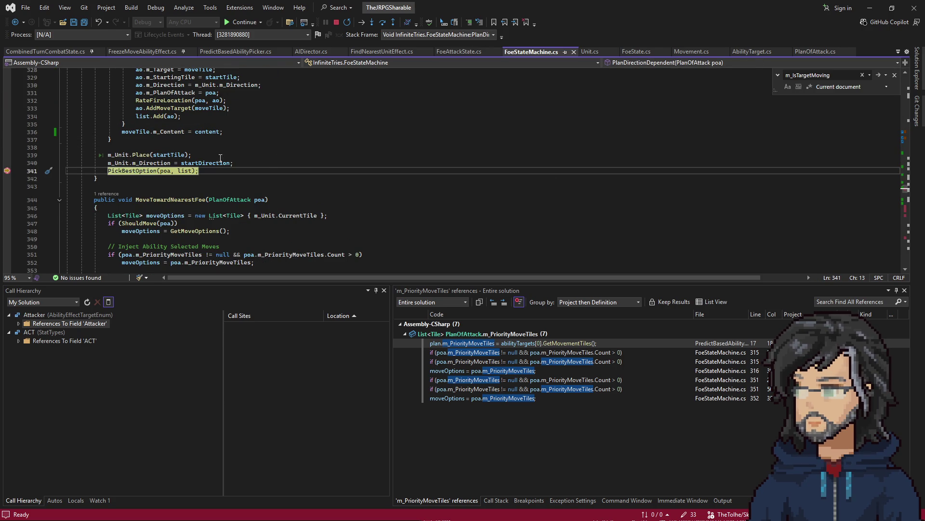
mouse_move(216, 164)
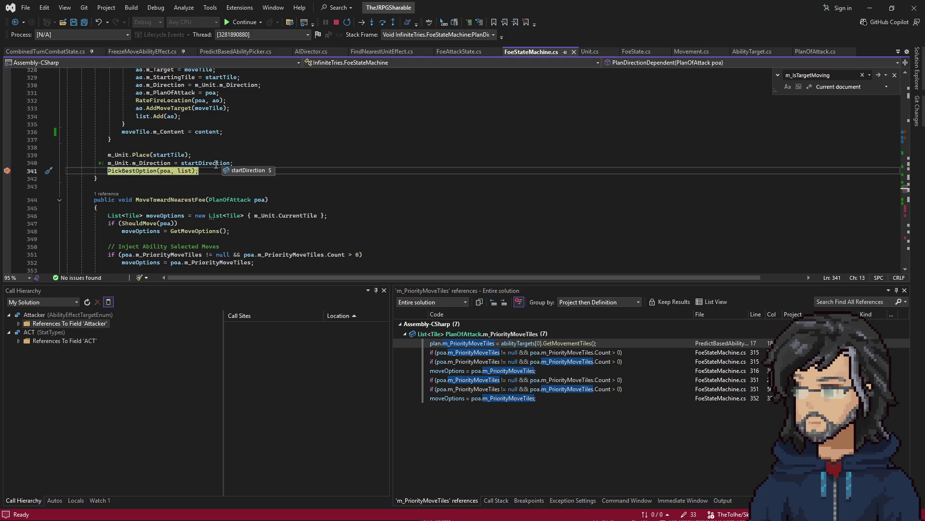
key(F5)
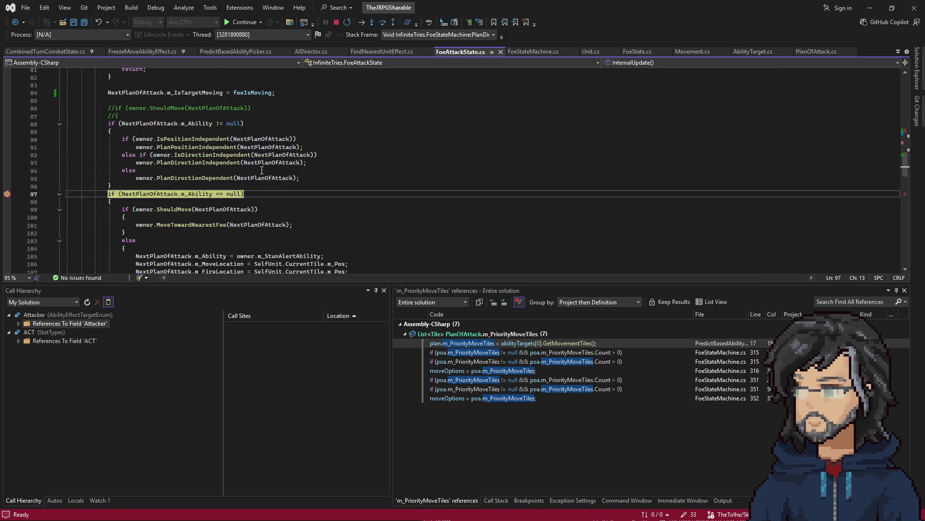
key(F5)
key(F5)
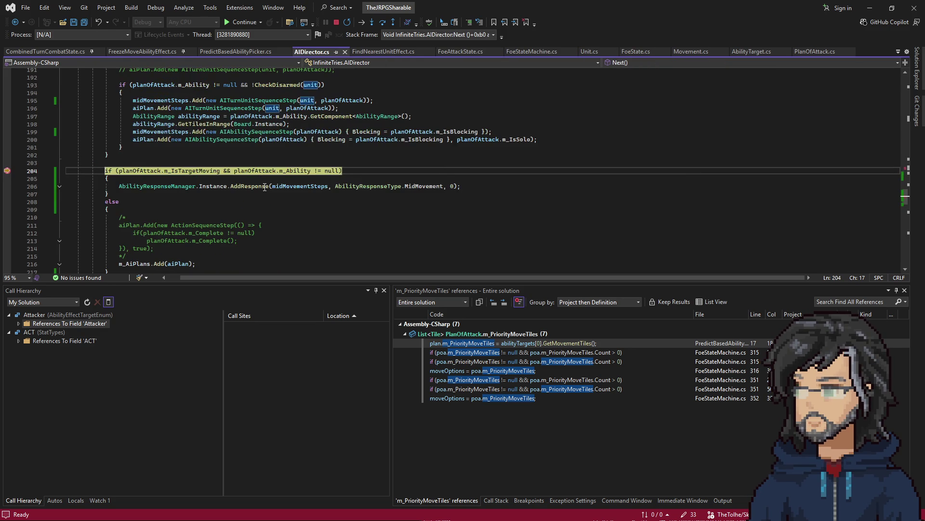
key(F5)
key(alt+Tab)
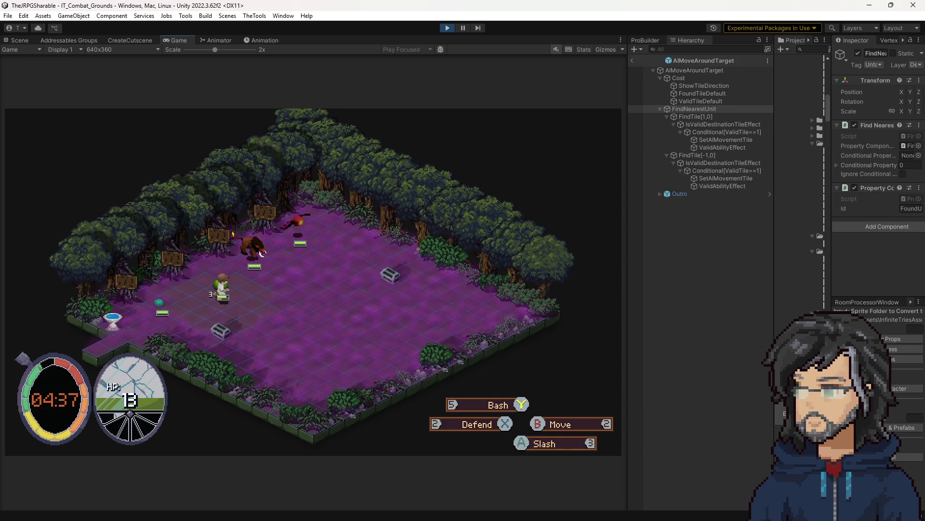
key(alt+Tab)
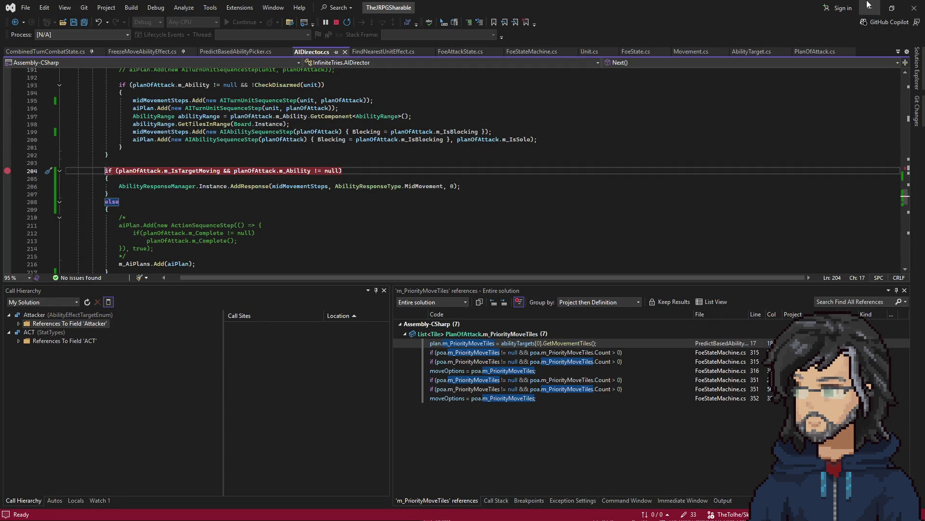
- Resume to AIDirector line 156, then continue into FoeAttackState line 58 and step the foe-moving check
key(alt+Tab)
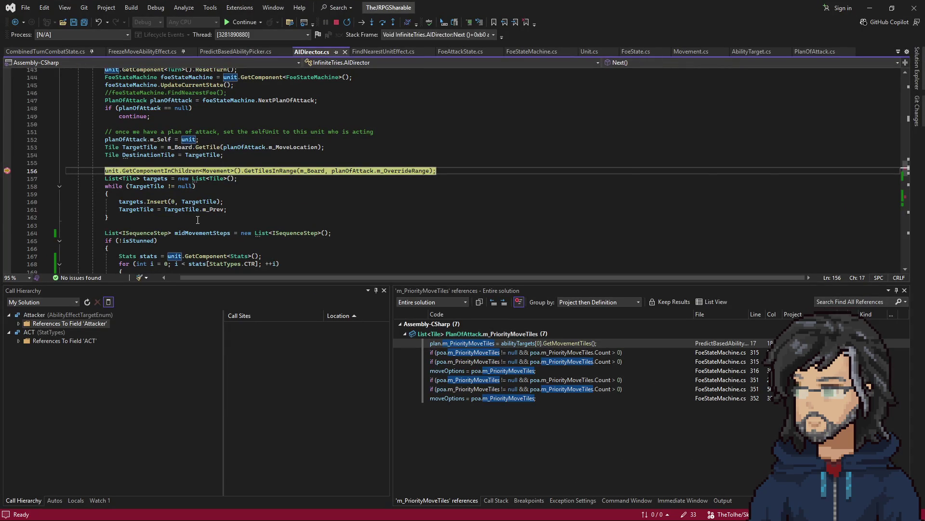
scroll(198, 219, up, 10)
scroll(248, 209, down, 7)
scroll(248, 208, down, 3)
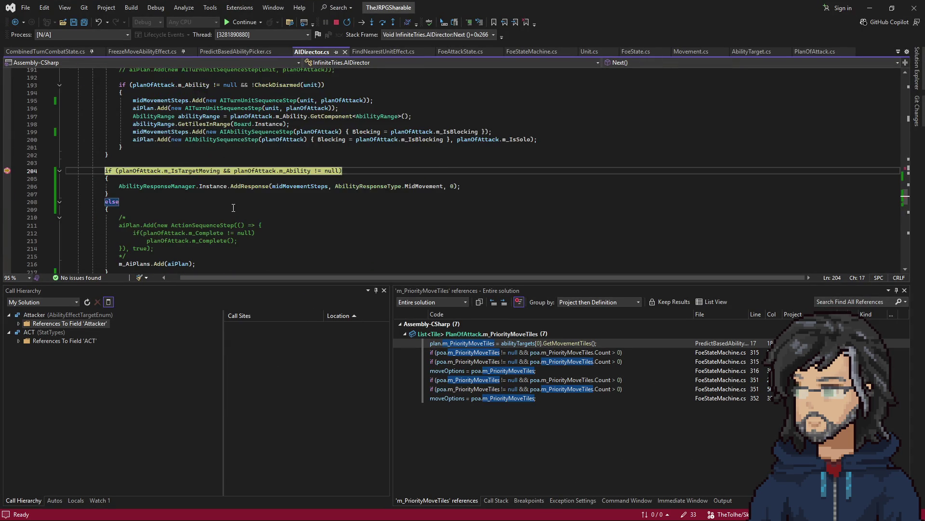
key(F5)
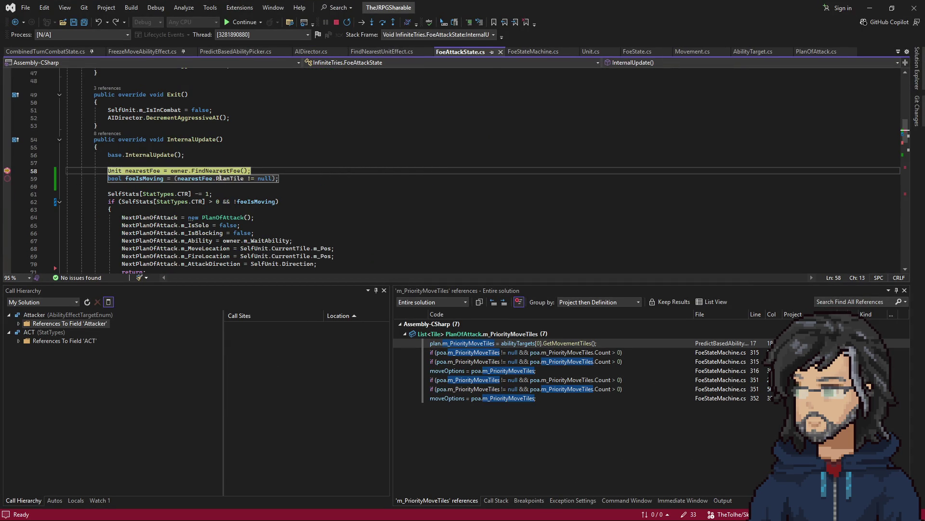
key(F10)
key(F10)
key(F10)
key(F10)
key(F10)
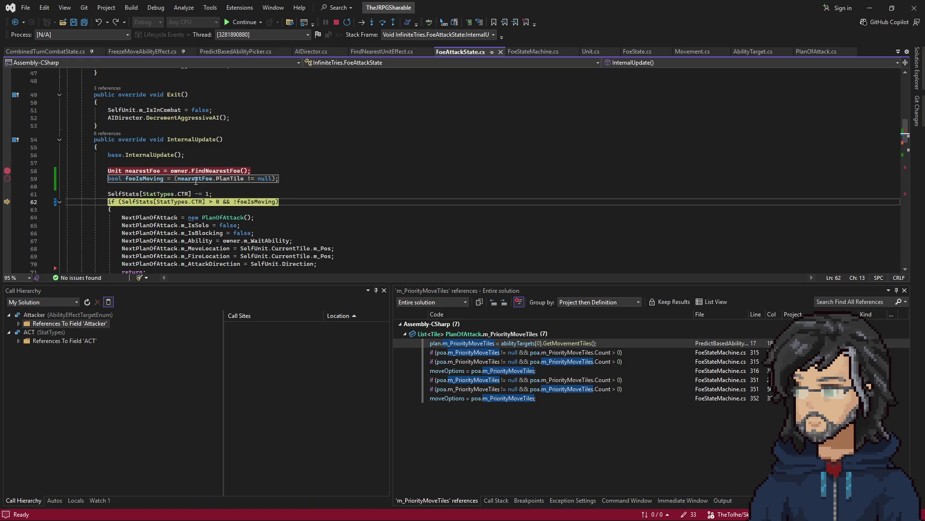
- Inspect m_TelegraphedPlanOfAttack and its two priority move tiles, then step back out to AIDirector
mouse_move(191, 170)
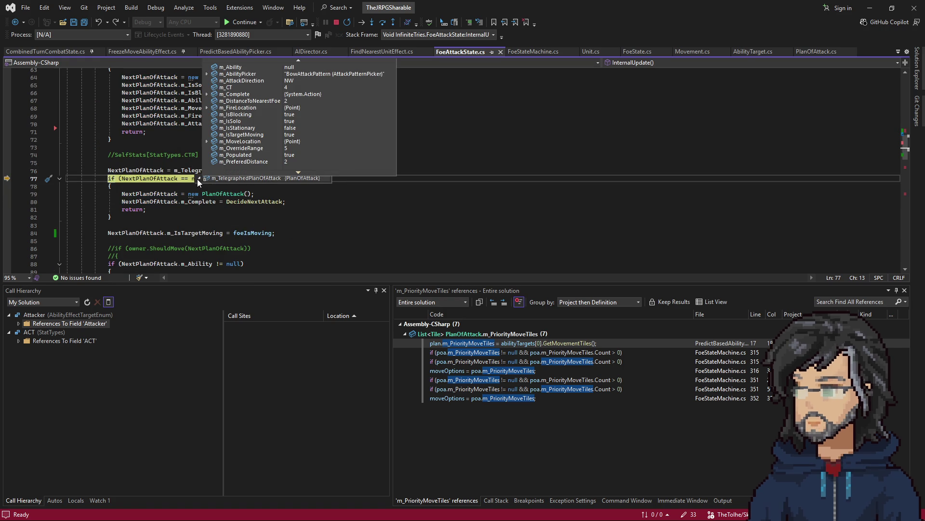
scroll(233, 149, down, 2)
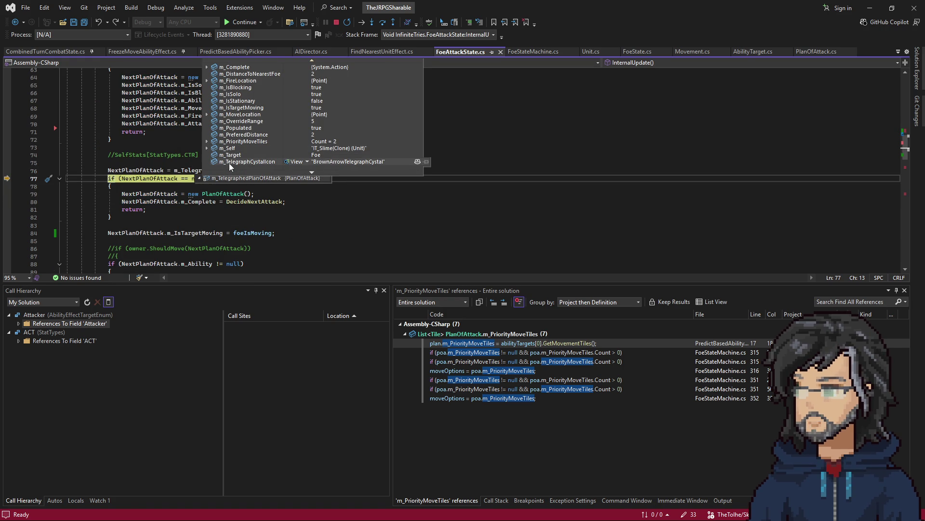
click(206, 141)
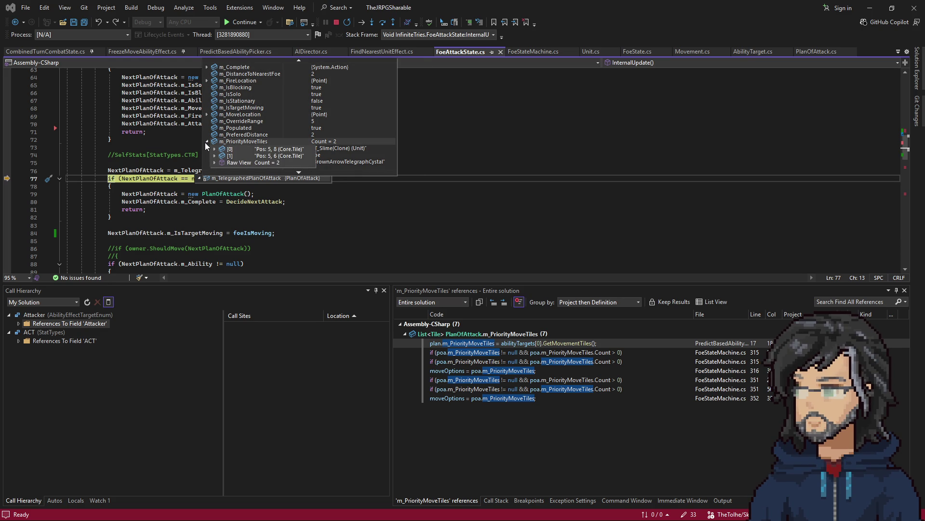
click(147, 143)
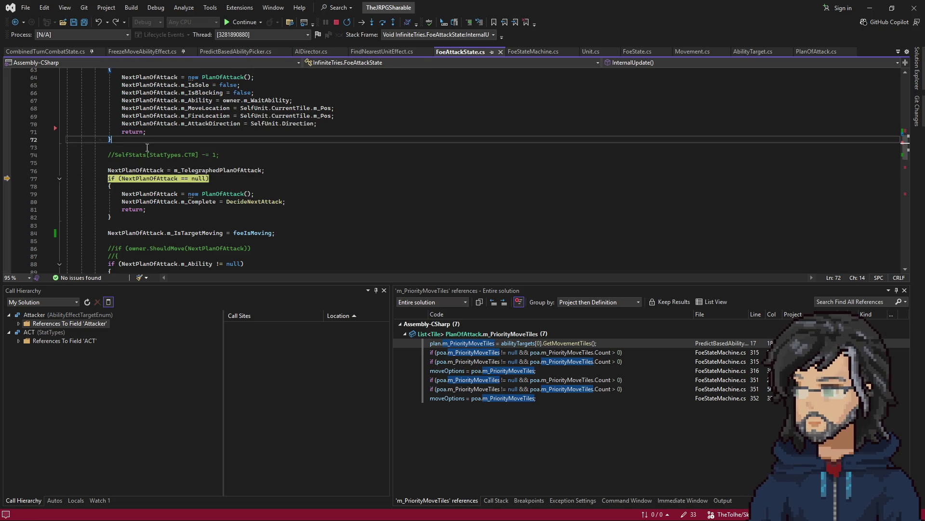
key(F10)
key(F10)
key(F10)
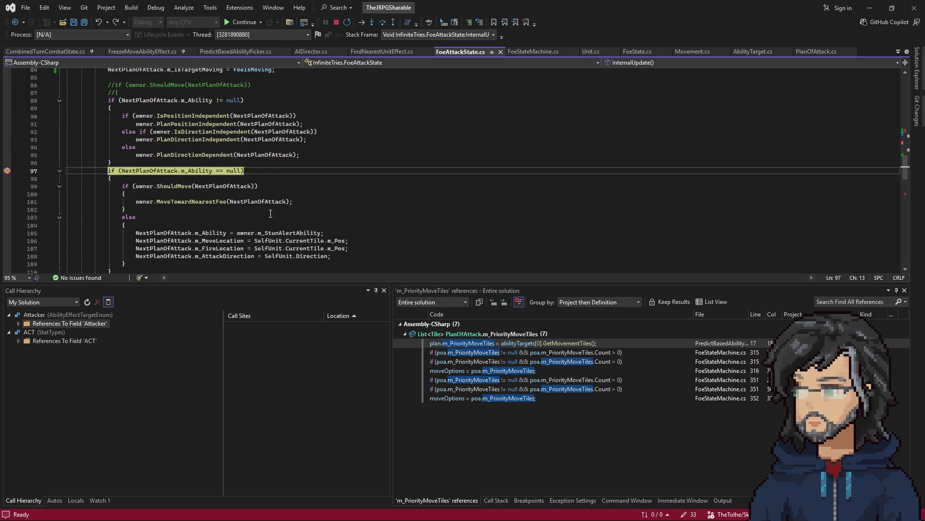
scroll(271, 213, down, 2)
key(shift+F11)
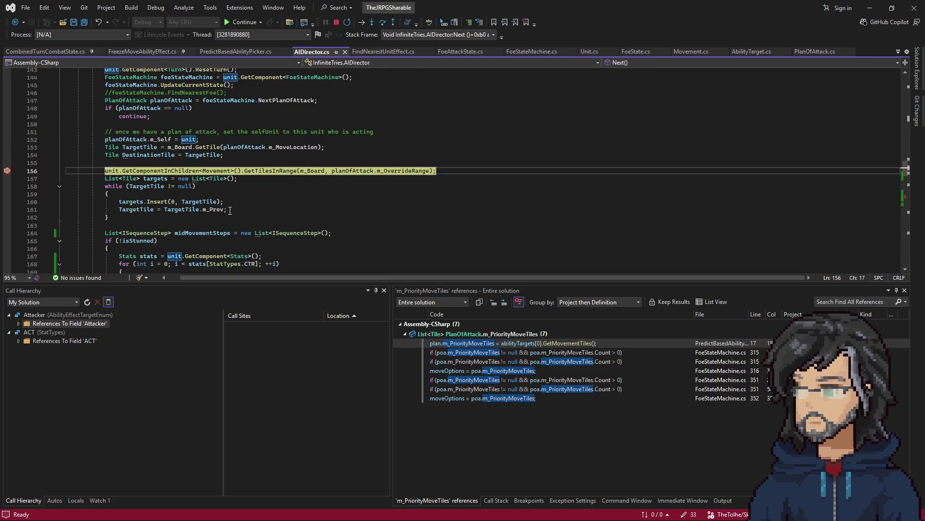
- Continue to the line 204 moving-target check, inspect aiPlan on line 187, and resume the game
scroll(283, 179, down, 2)
scroll(282, 179, up, 3)
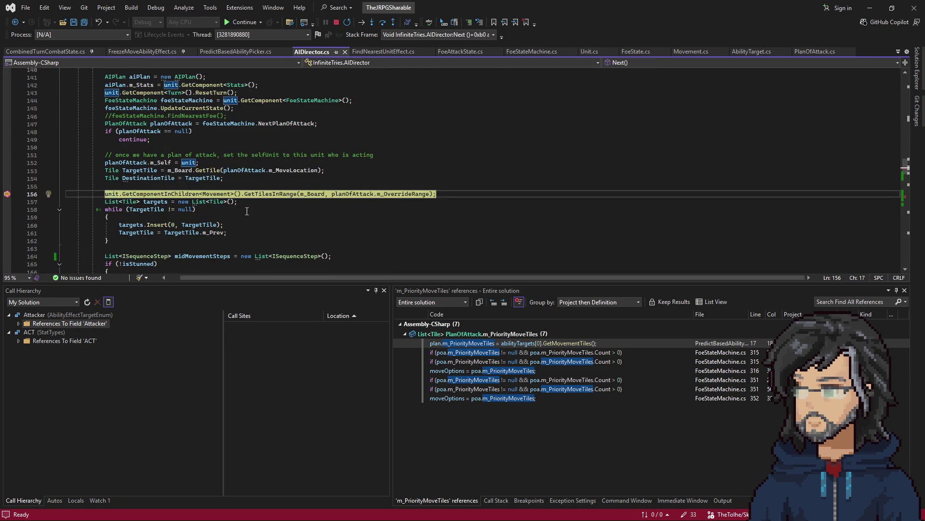
scroll(292, 212, up, 3)
scroll(291, 212, down, 4)
key(F5)
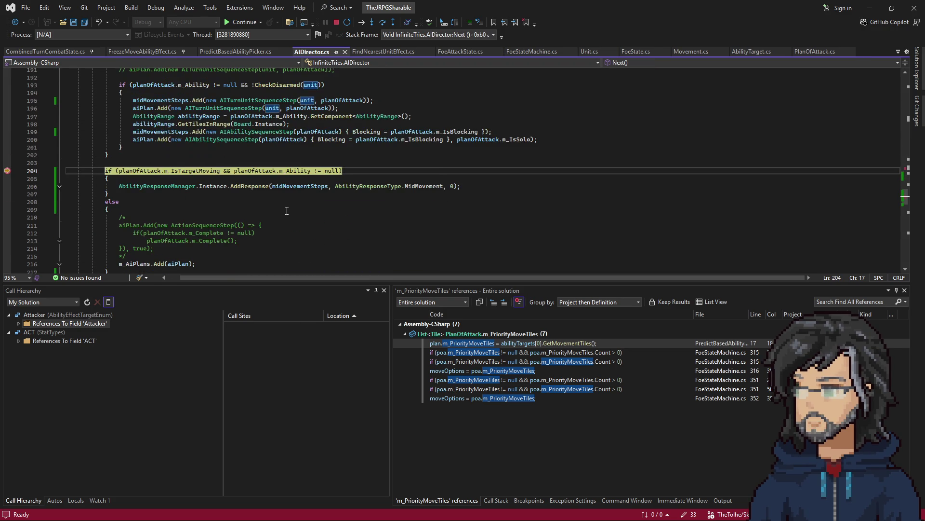
scroll(189, 184, up, 6)
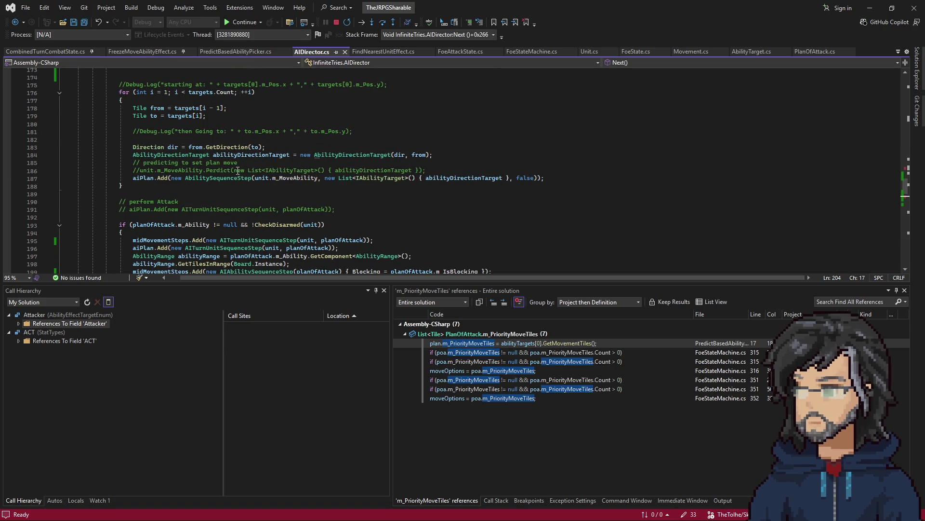
mouse_move(140, 177)
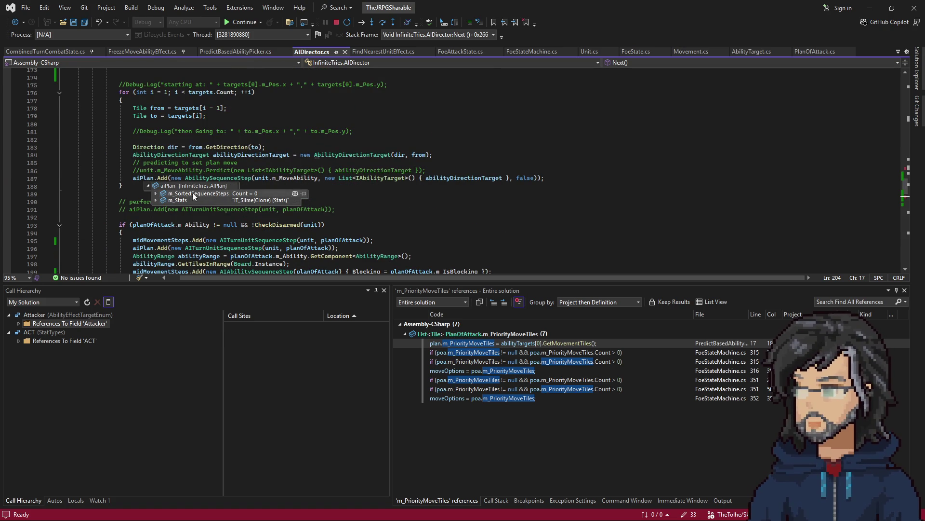
scroll(355, 179, down, 6)
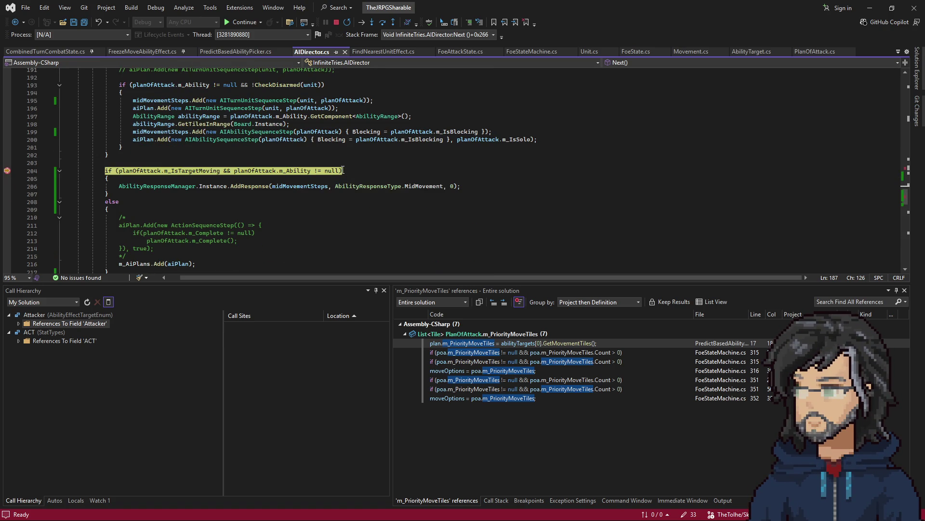
key(F5)
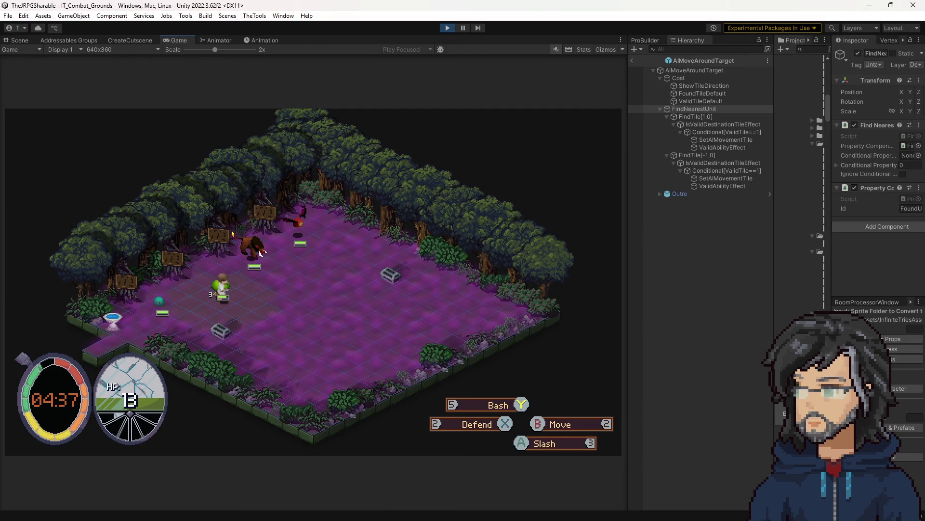
- Watch the enemy turn in Unity, then return to AIDirector.cs and select line 206's AddResponse arguments
key(F5)
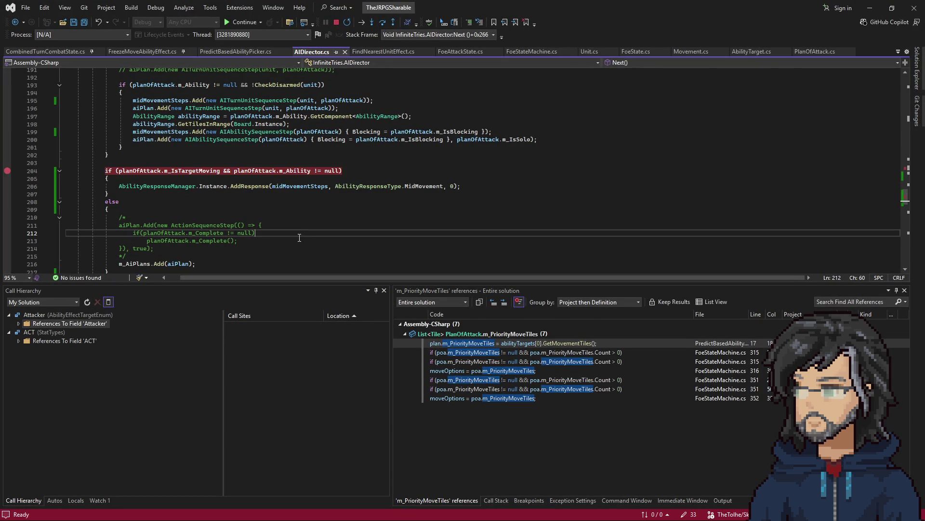
click(872, 7)
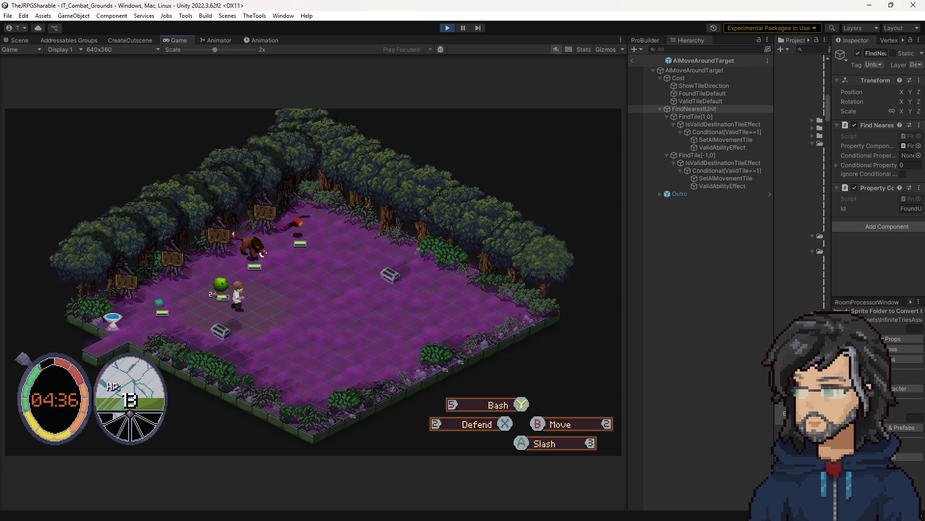
key(alt+Tab)
mouse_move(199, 186)
mouse_down()
mouse_move(462, 186)
mouse_move(373, 186)
mouse_up()
scroll(373, 186, down, 4)
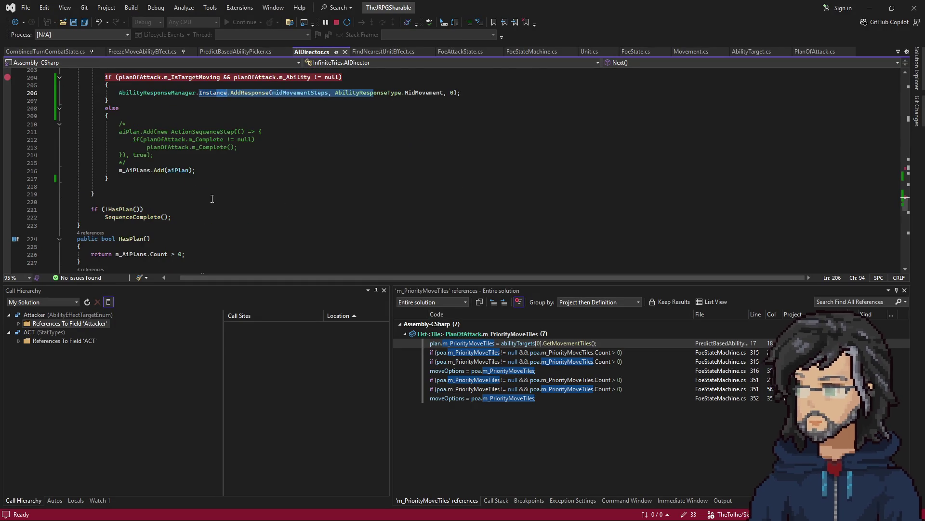
click(159, 173)
scroll(275, 173, up, 6)
scroll(275, 174, up, 6)
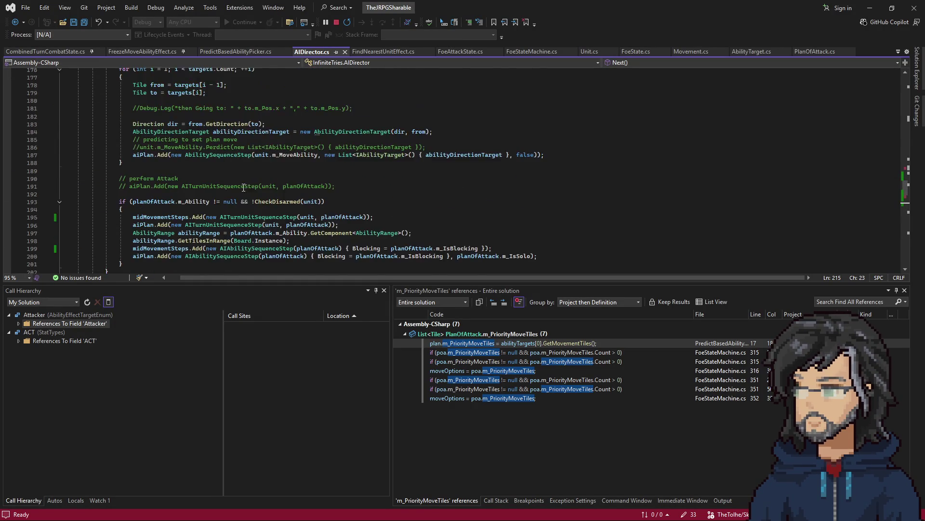
drag(124, 108, 308, 124)
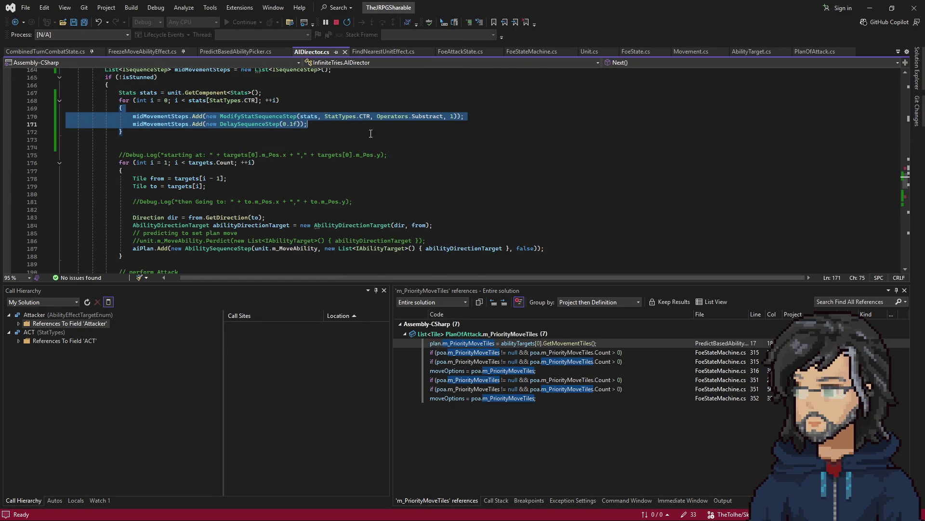
click(877, 4)
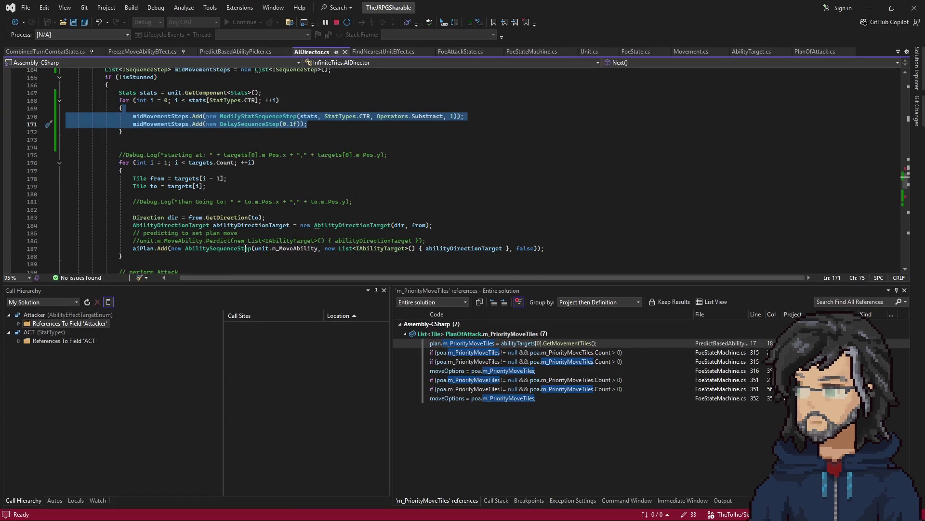
scroll(246, 247, up, 15)
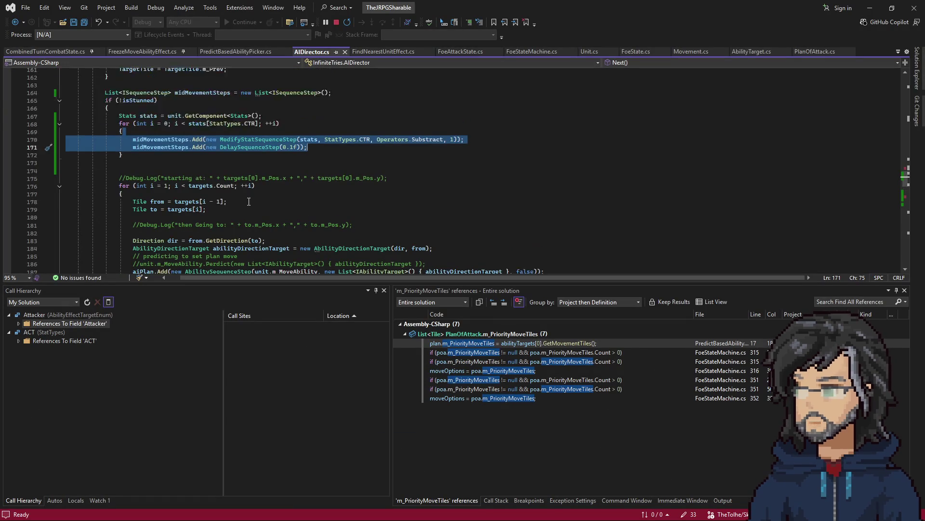
- Add a blank line after the commented-out block in AIDirector.cs
scroll(253, 202, up, 5)
scroll(246, 201, down, 20)
scroll(236, 201, down, 10)
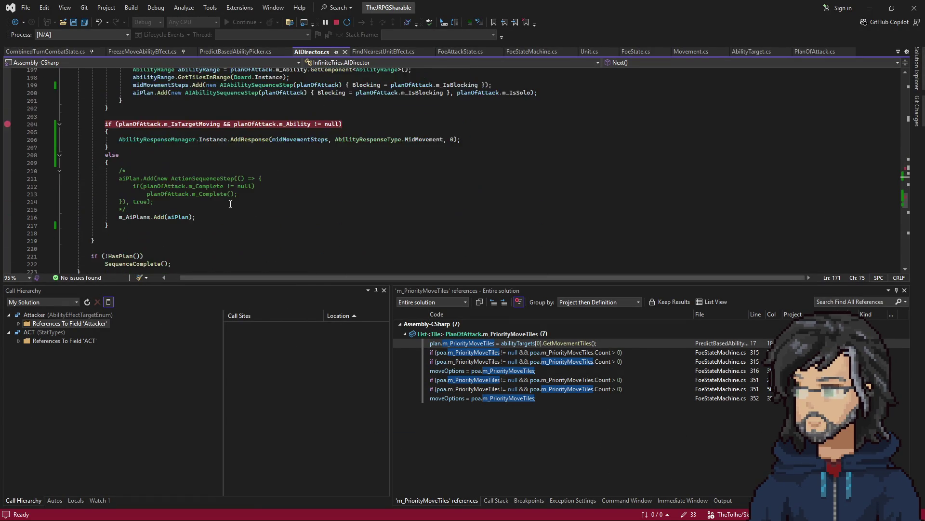
scroll(232, 203, up, 12)
scroll(229, 204, up, 13)
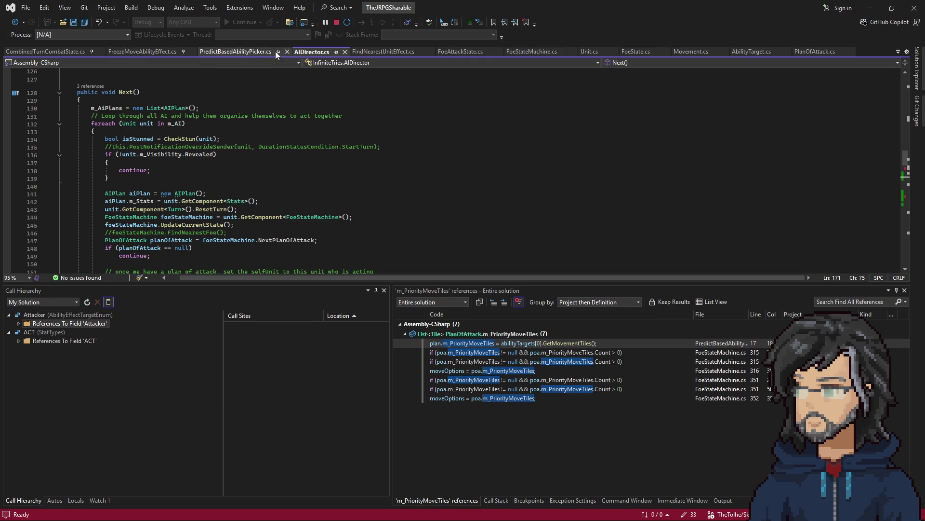
scroll(188, 209, down, 20)
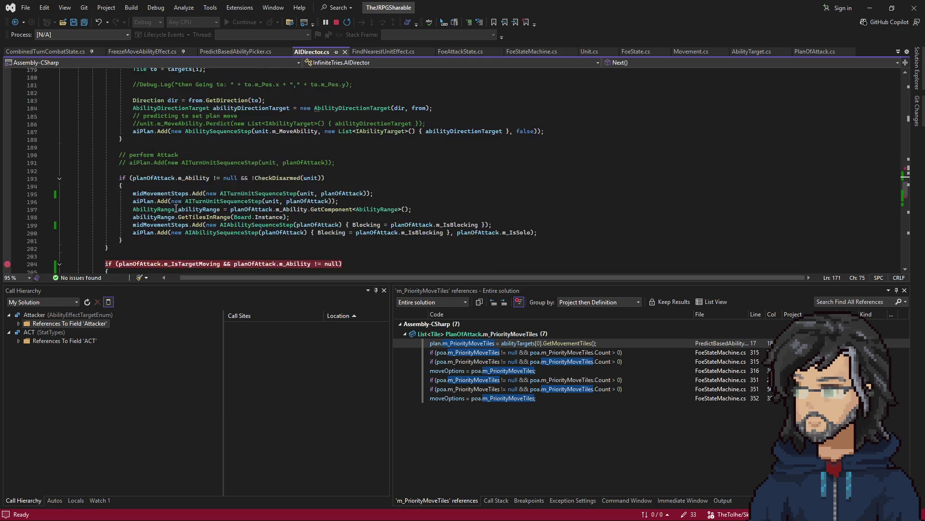
scroll(156, 173, down, 2)
click(143, 186)
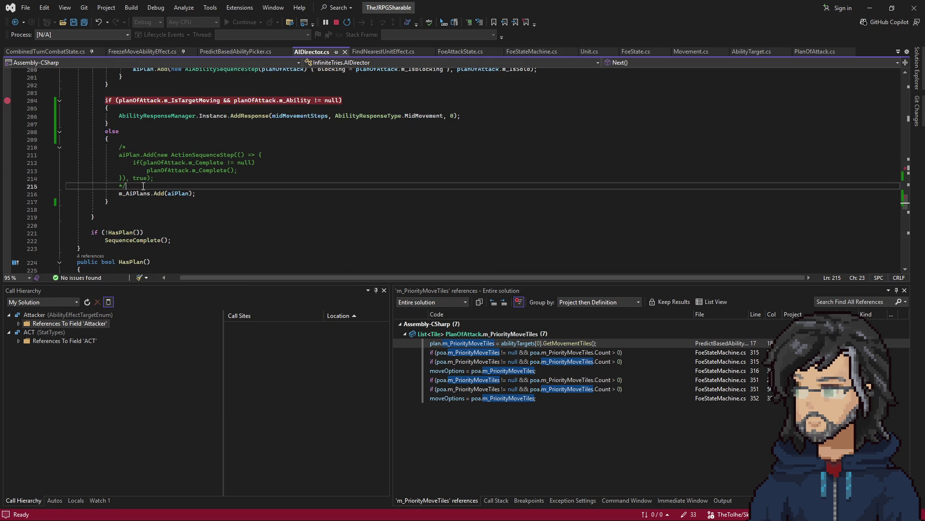
key(Return)
- Copy the ModifyStatSequenceStep line that subtracts 1 from CTR into the else block
scroll(145, 186, up, 10)
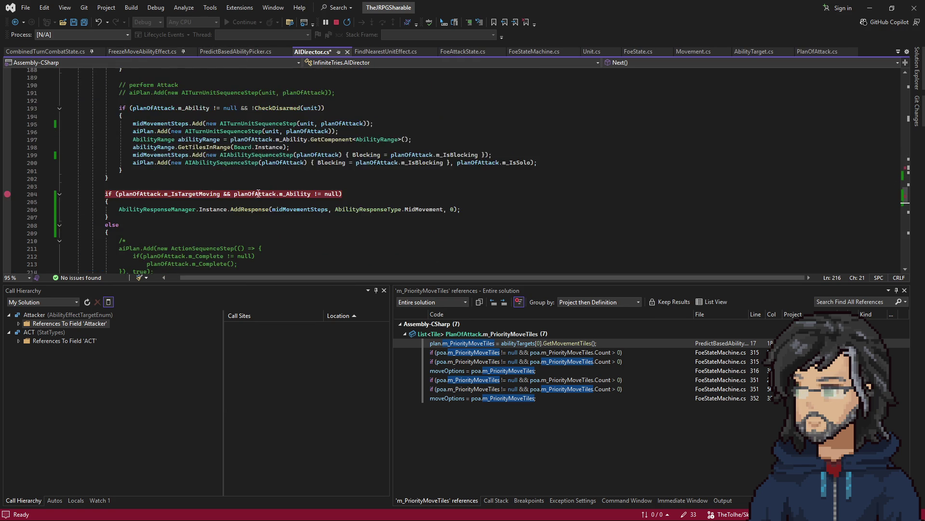
scroll(283, 184, up, 4)
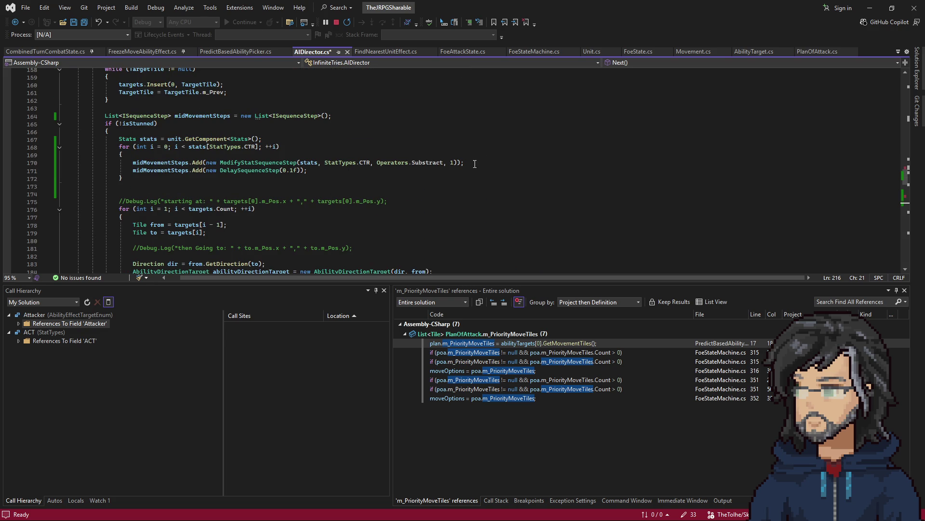
drag(475, 164, 477, 156)
key(ctrl+c)
scroll(271, 210, down, 15)
scroll(152, 222, up, 5)
click(136, 211)
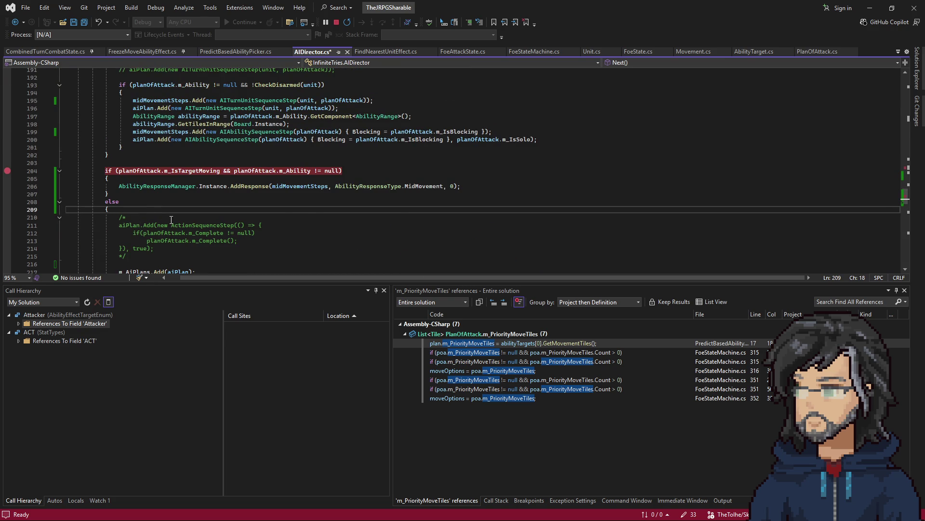
key(ctrl+v)
- Check the plan variable's name and select midMovementSteps on the pasted line for replacement
scroll(193, 221, up, 2)
click(145, 189)
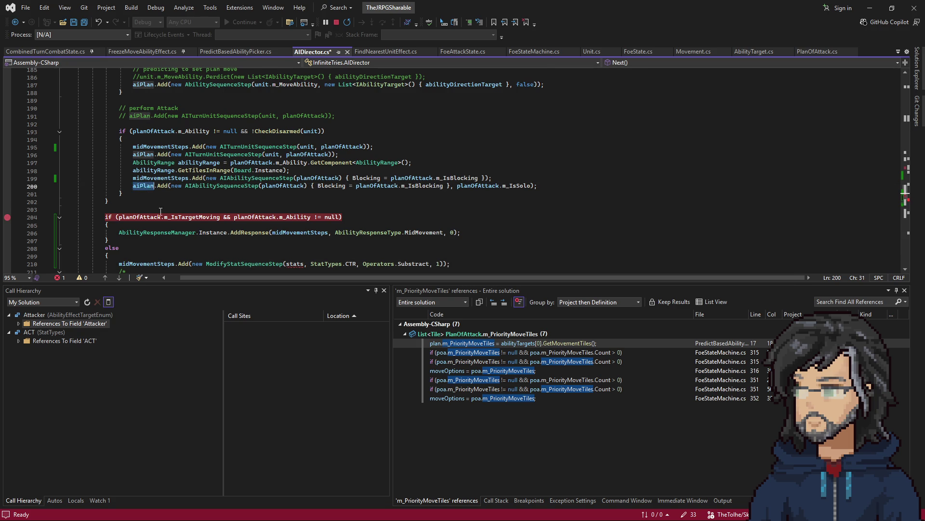
scroll(142, 230, down, 2)
double_click(146, 217)
- Rename the variable to aiPlan and move the Stats lookup above the stun check
text(aiPlan)
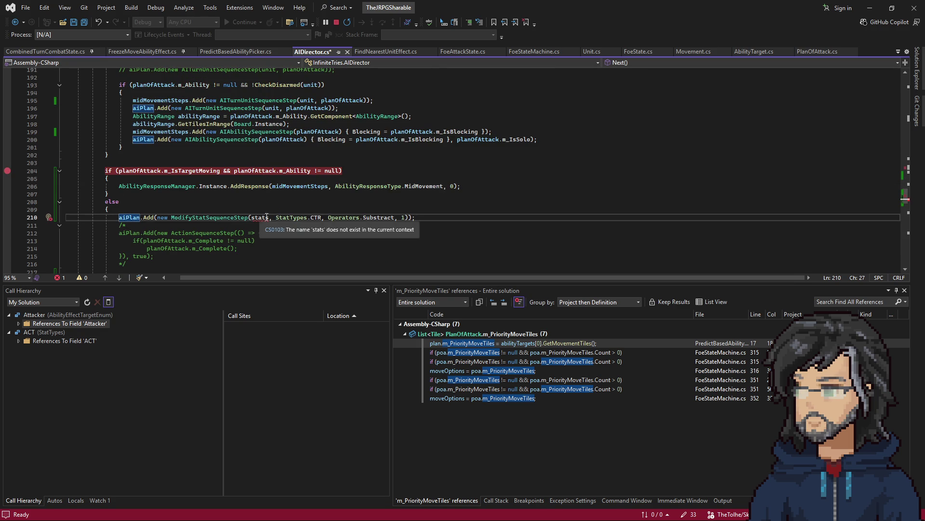
scroll(260, 218, up, 12)
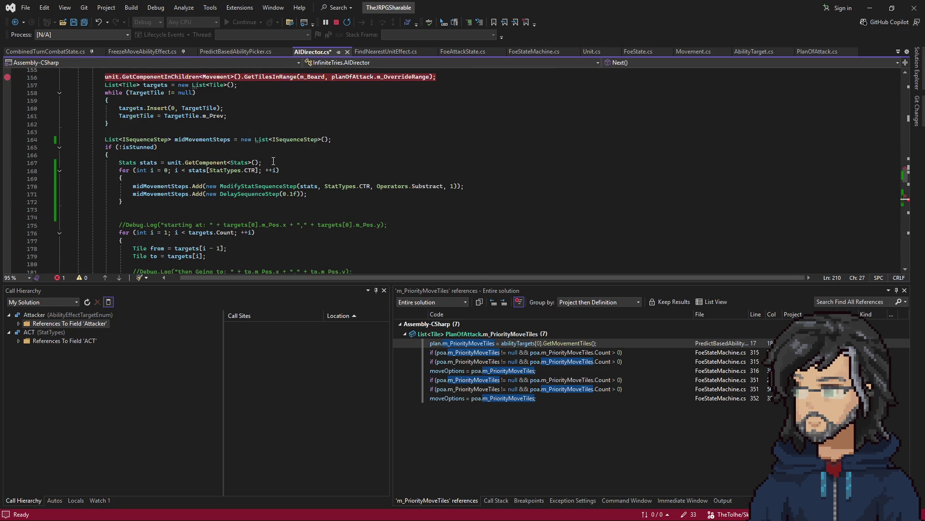
drag(273, 161, 275, 155)
key(ctrl+x)
click(343, 139)
key(ctrl+v)
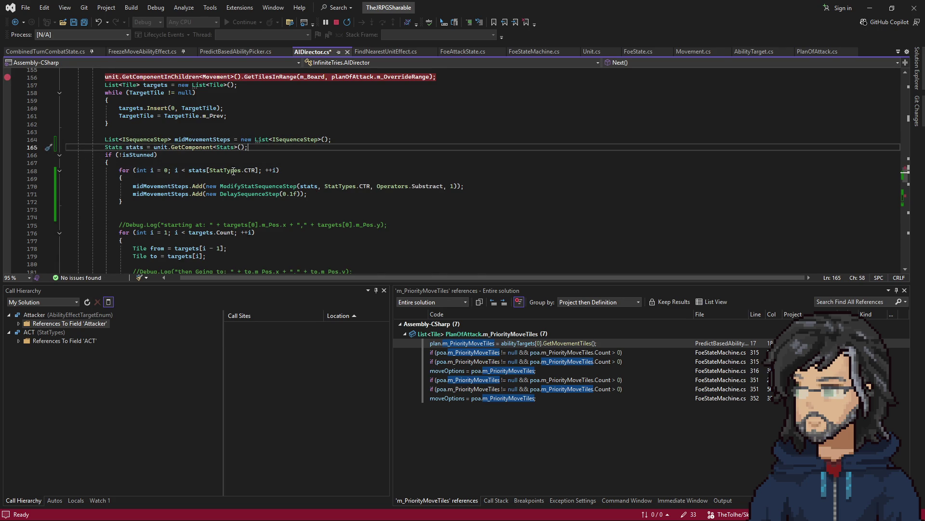
scroll(233, 171, down, 17)
scroll(253, 178, up, 2)
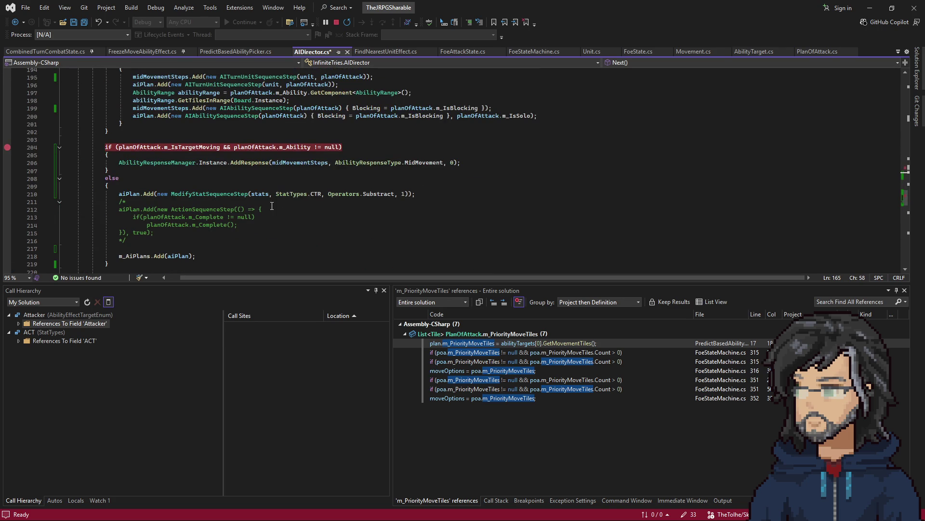
- Change the step to SetStatSequenceStep(stats, StatTypes.CTR, 0) and save AIDirector.cs
double_click(375, 194)
text(s)
key(Escape)
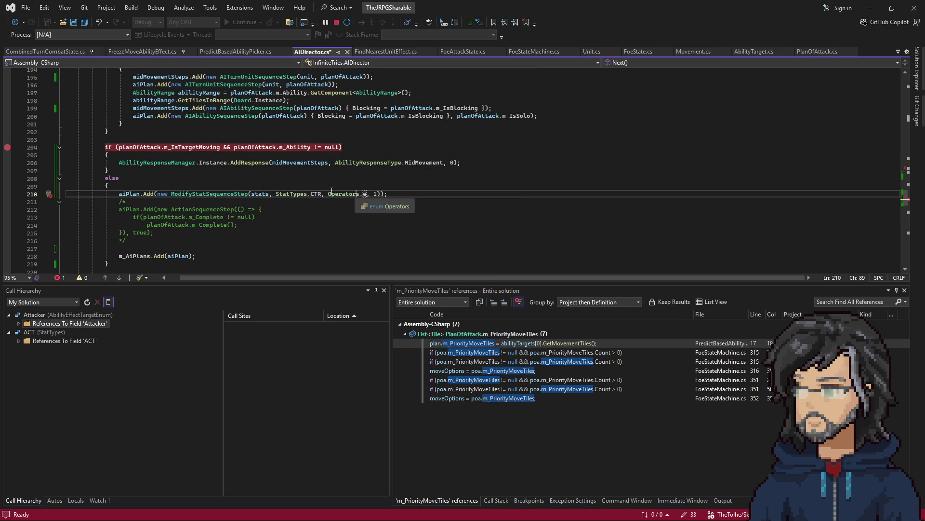
double_click(217, 193)
text(setst)
double_click(227, 205)
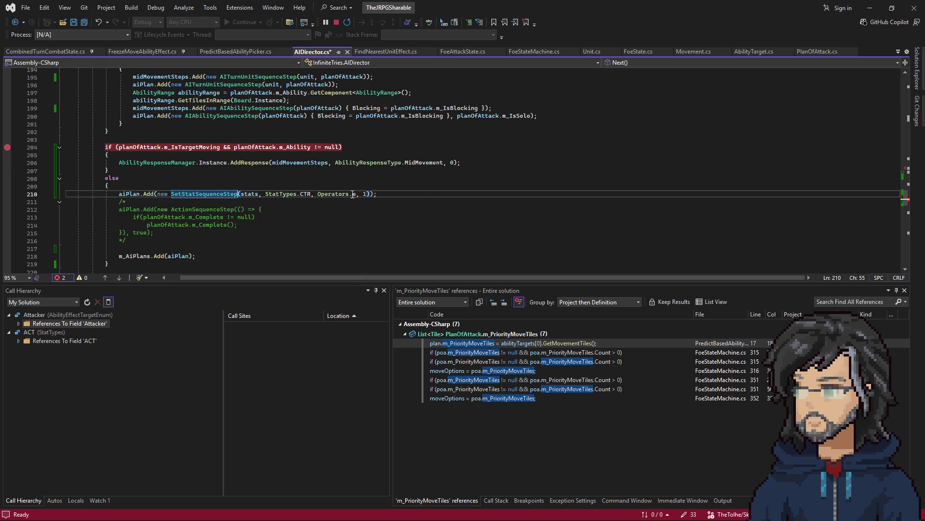
drag(357, 194, 317, 194)
key(BackSpace)
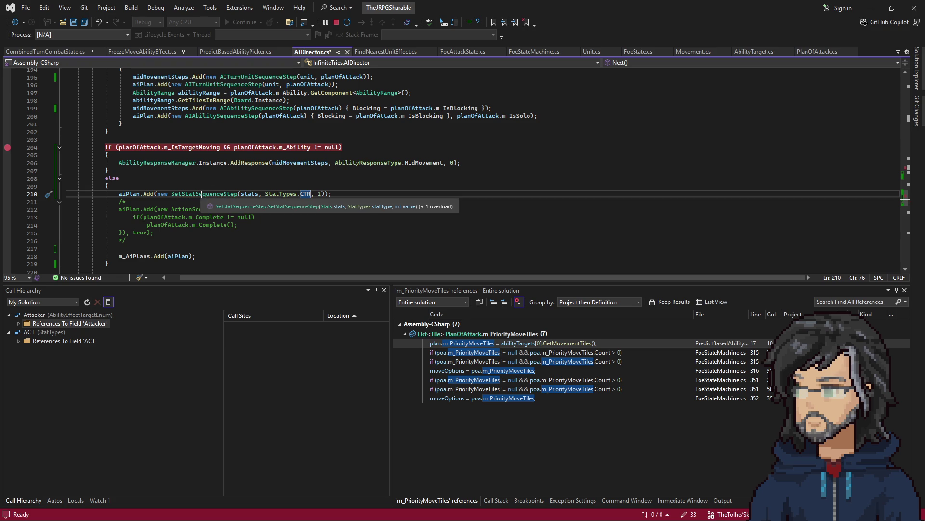
key(BackSpace)
text(0)
click(346, 186)
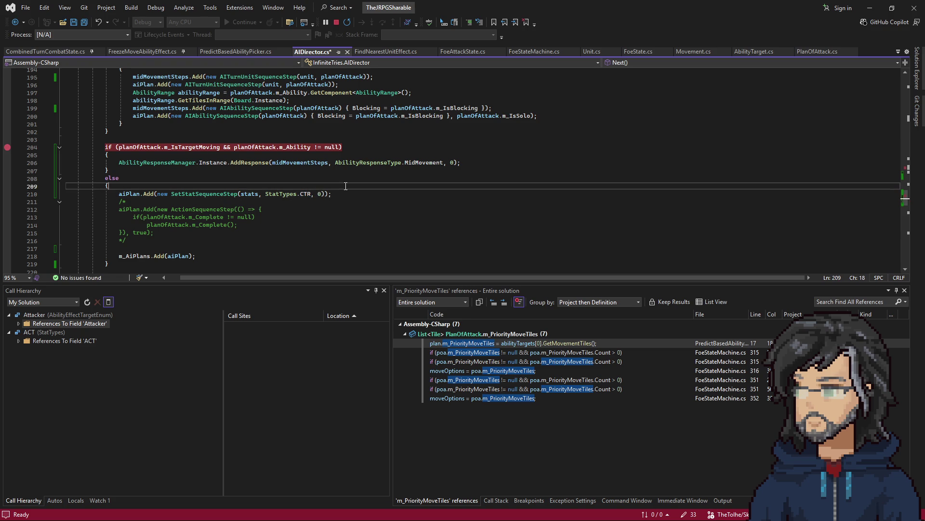
key(ctrl+s)
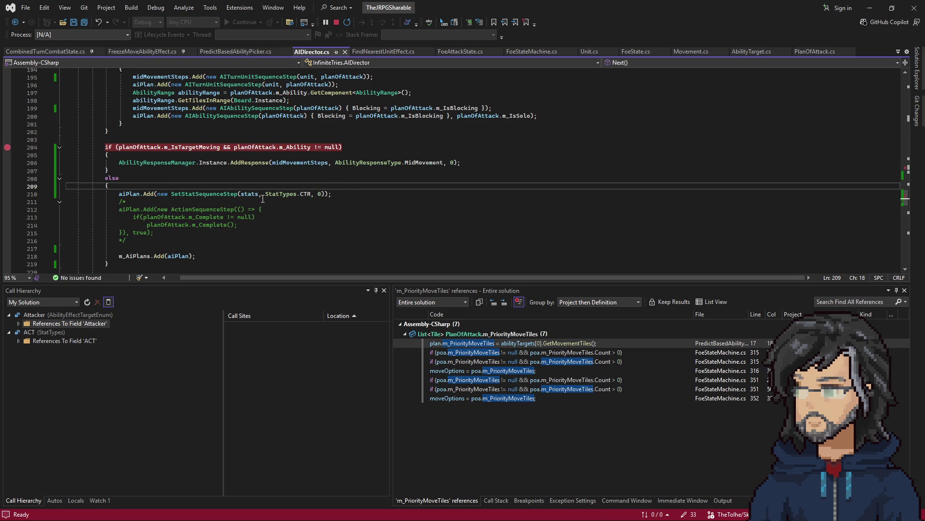
- Cut the CTR-reset line out of the else block and paste it after the CTR loop
click(162, 179)
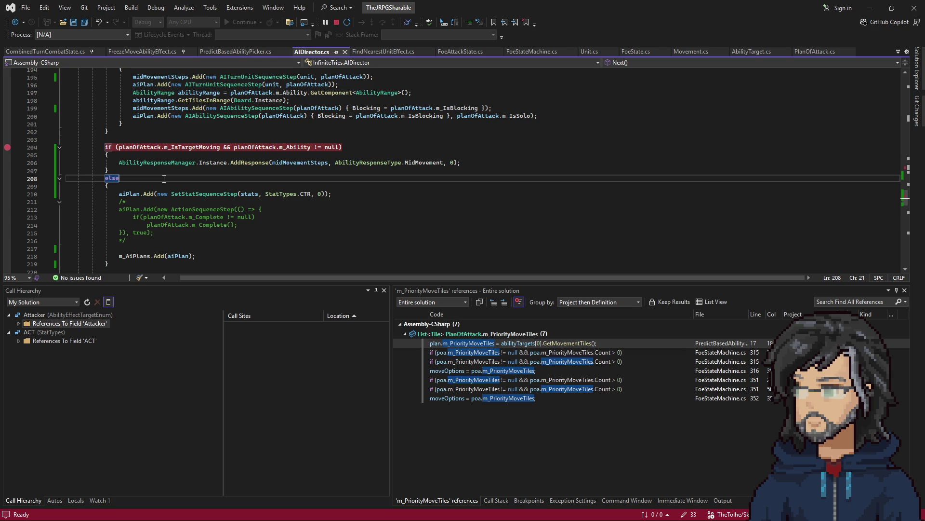
drag(343, 194, 346, 185)
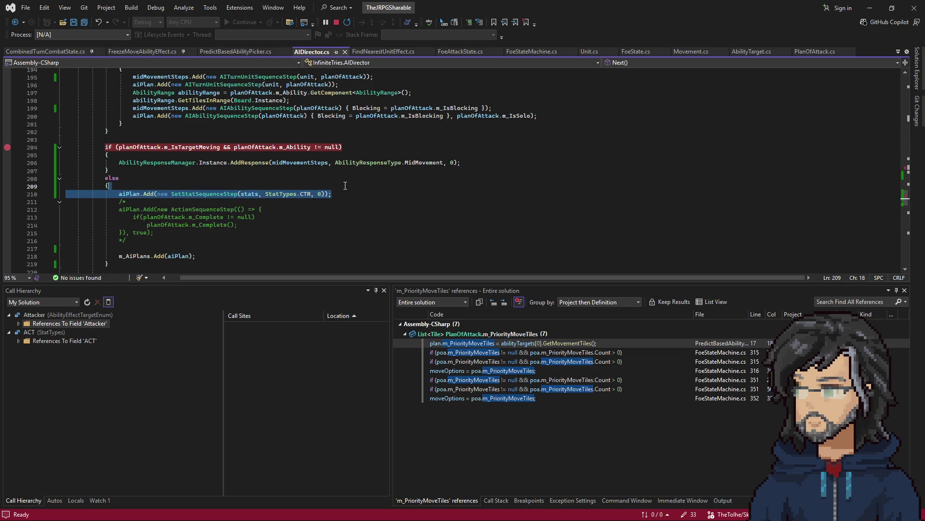
key(Delete)
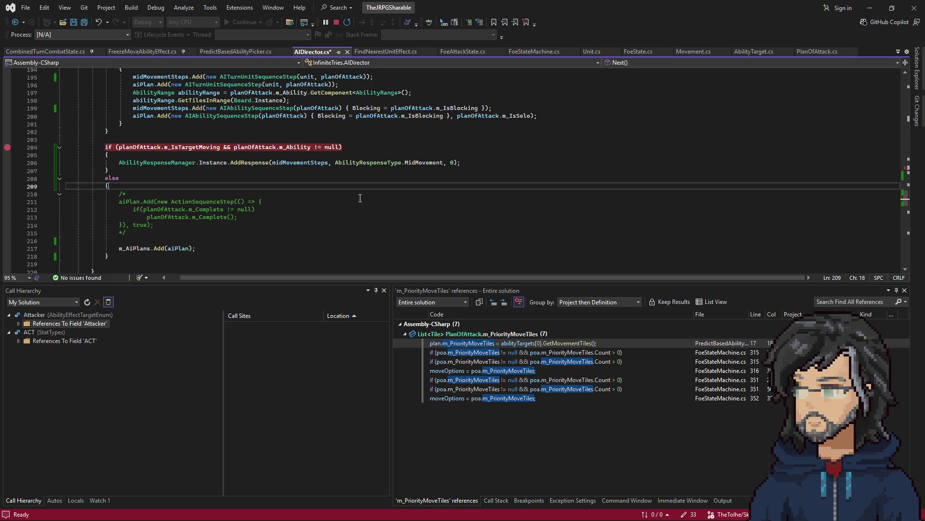
scroll(210, 201, up, 10)
click(145, 147)
key(ctrl+v)
- Save AIDirector.cs, switch to Unity, and return from the prefab to IT_Combat_Grounds
key(ctrl+s)
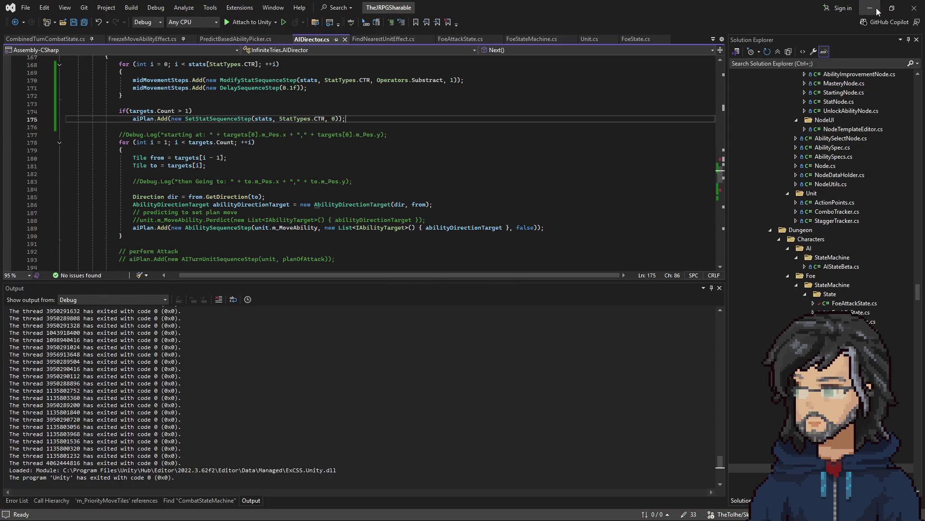
key(alt+Tab)
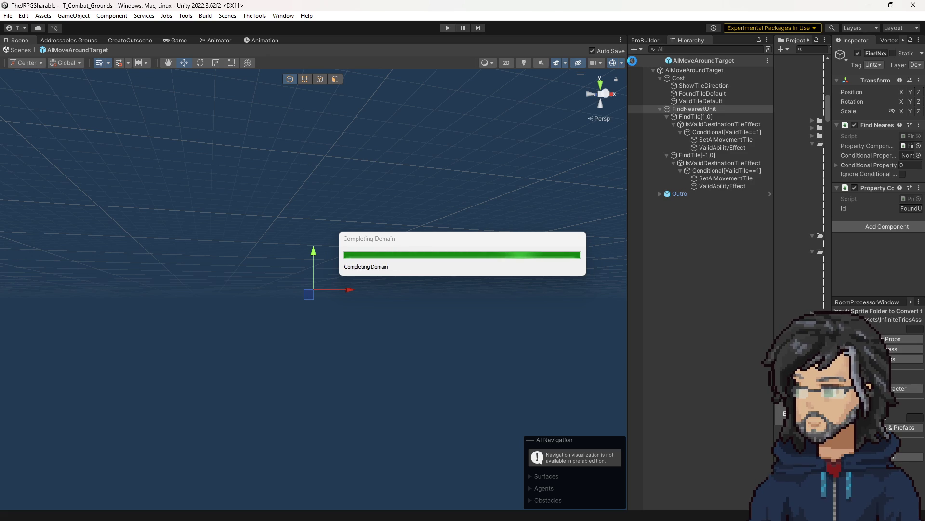
click(633, 60)
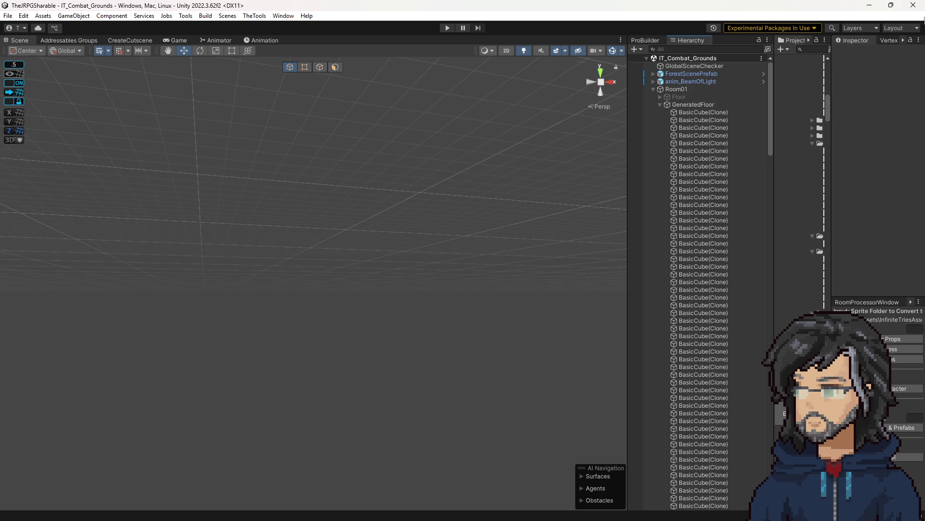
- Enter Play mode on IT_Combat_Grounds to test the enemy AI
click(446, 28)
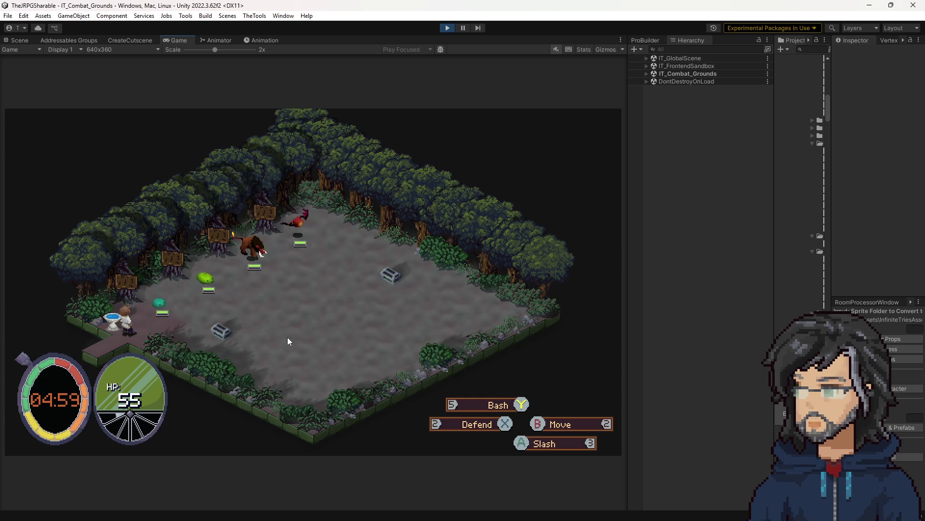
- Walk the hero next to the green slime, defend, and slash the slime twice
key(w)
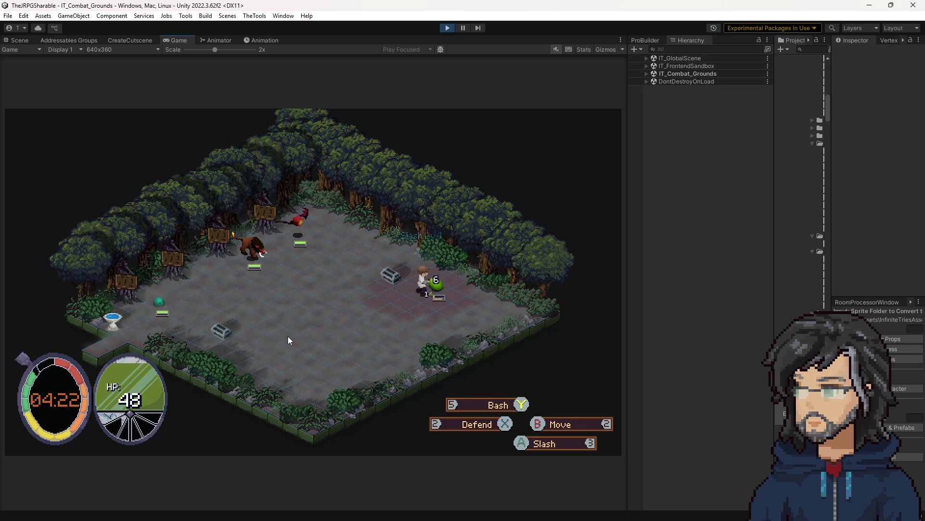
key(2)
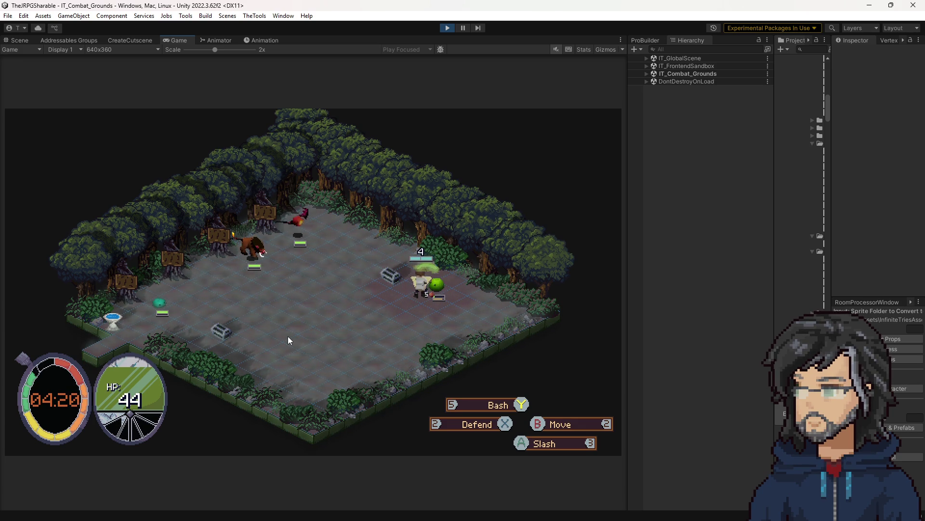
key(a)
key(a)
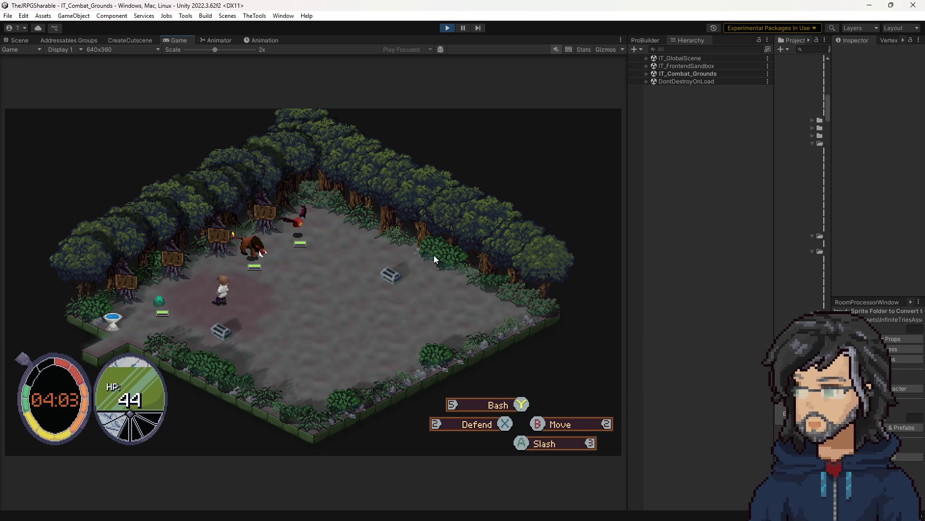
key(Left)
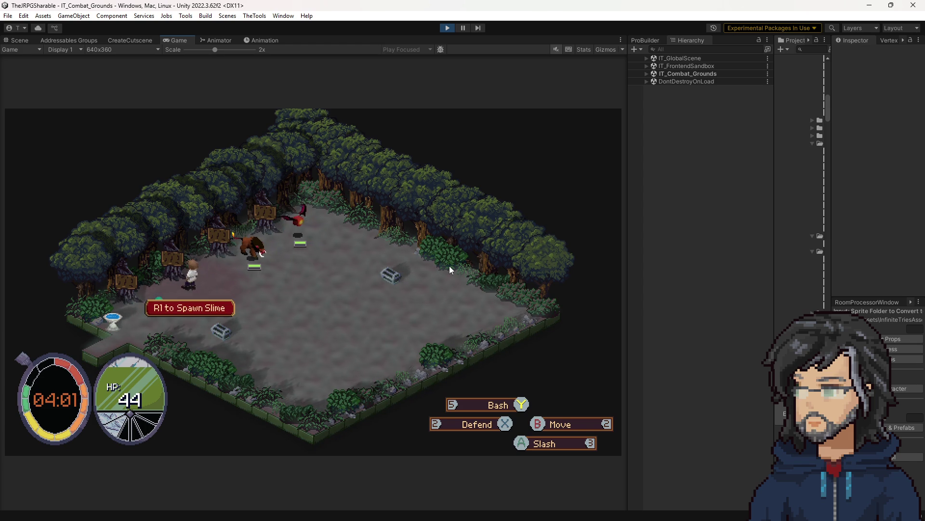
key(space)
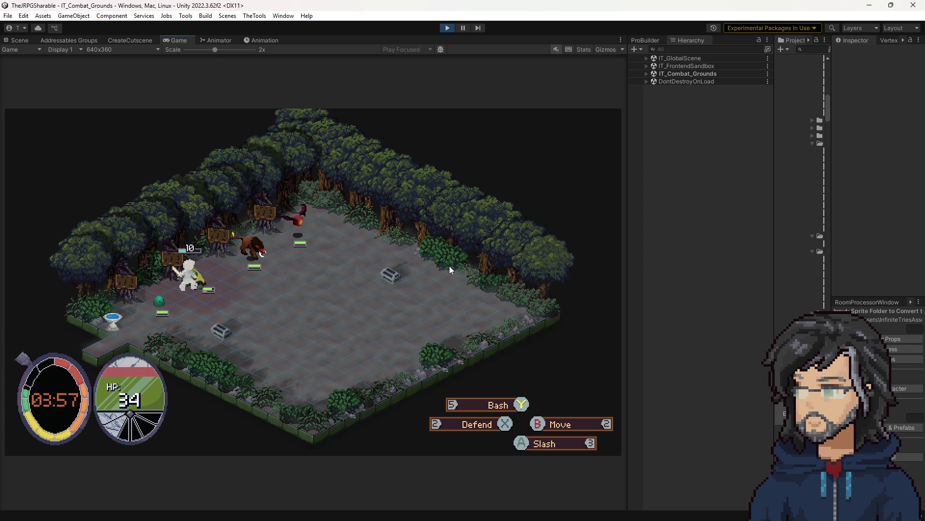
key(space)
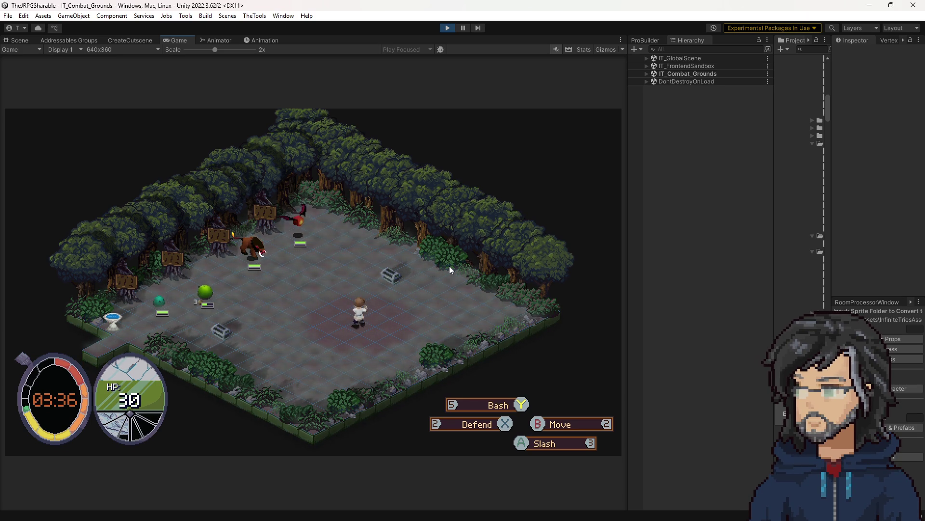
drag(613, 118, 607, 118)
click(710, 50)
- Search for it_slime, open the IT_Slime prefab, and inspect AgressivePattern's Randomize picker list
text(it_slime)
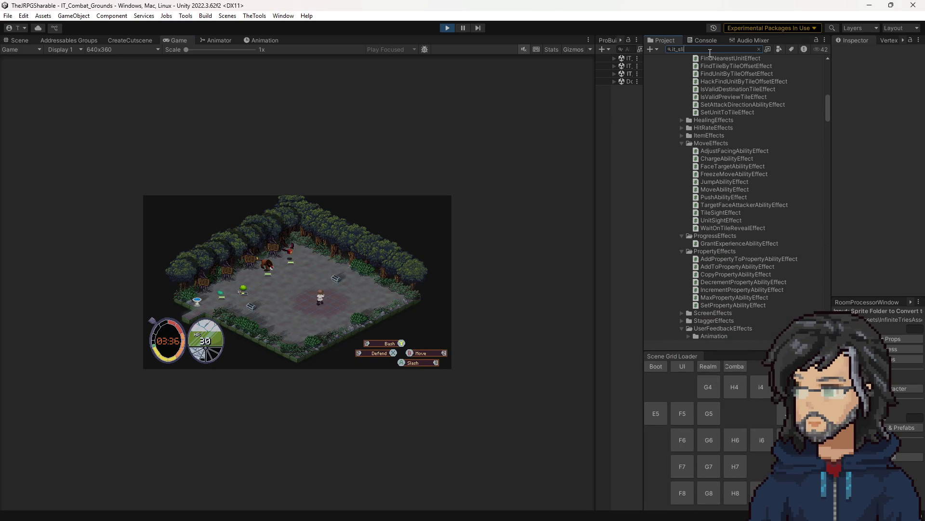
double_click(676, 68)
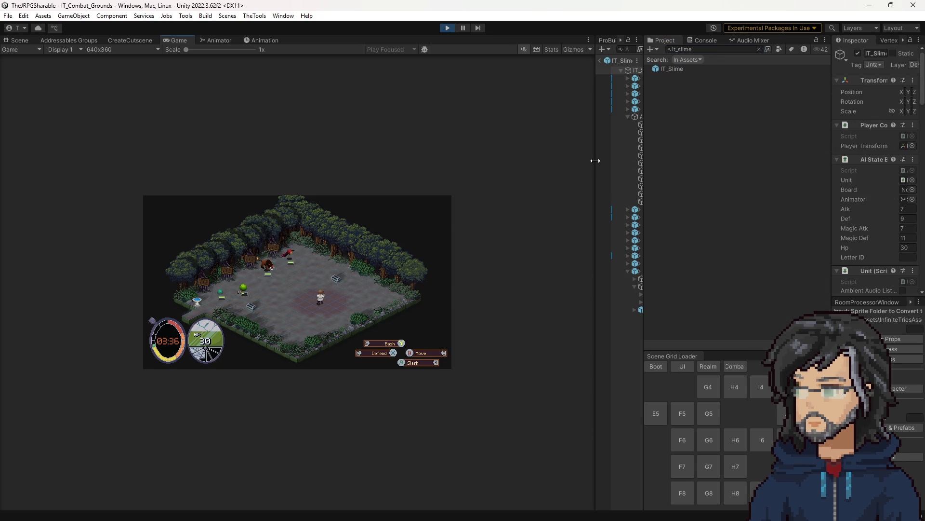
drag(595, 161, 491, 169)
click(559, 117)
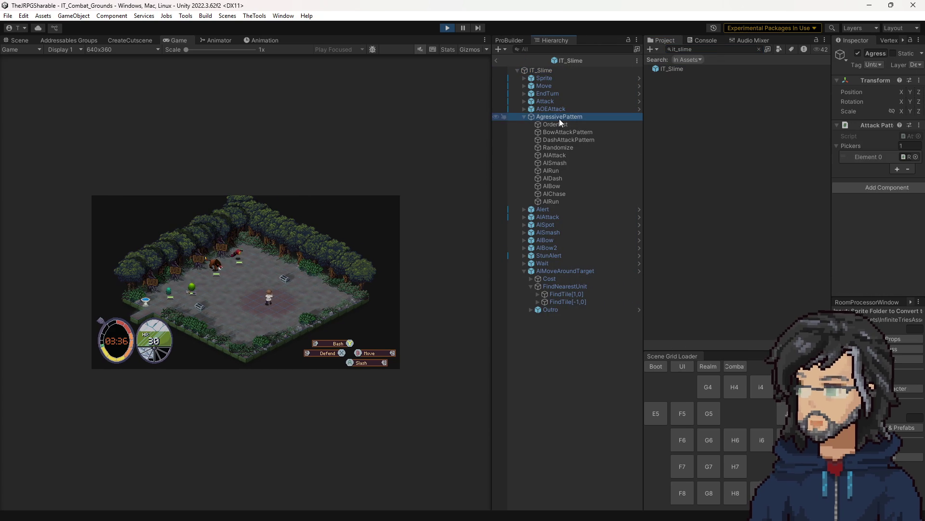
click(867, 158)
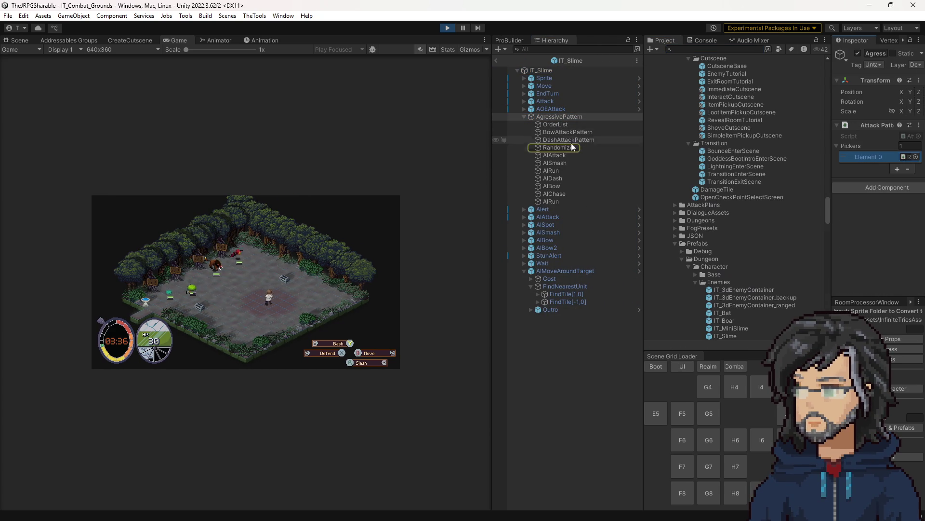
click(559, 147)
click(846, 144)
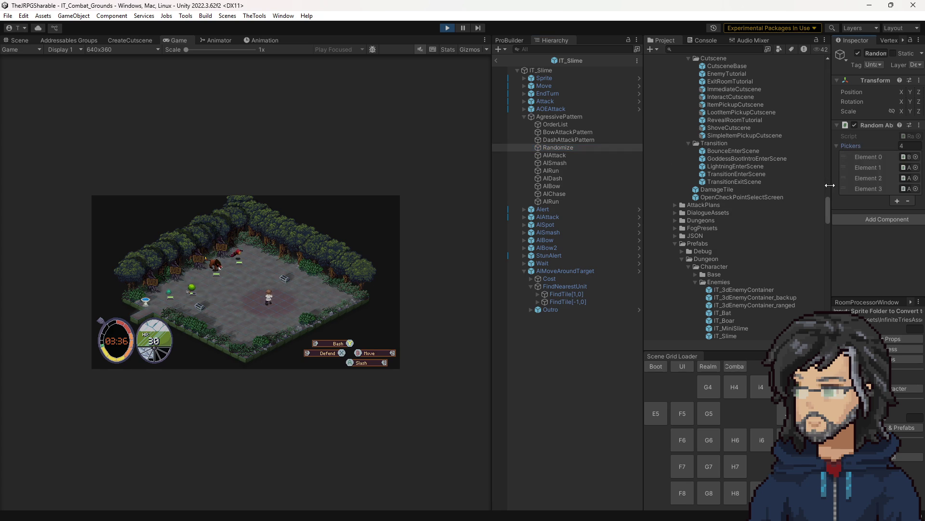
- Follow the Randomize picker's first entry to BowAttackPattern and view its two pickers
drag(832, 188, 699, 190)
click(828, 158)
click(570, 131)
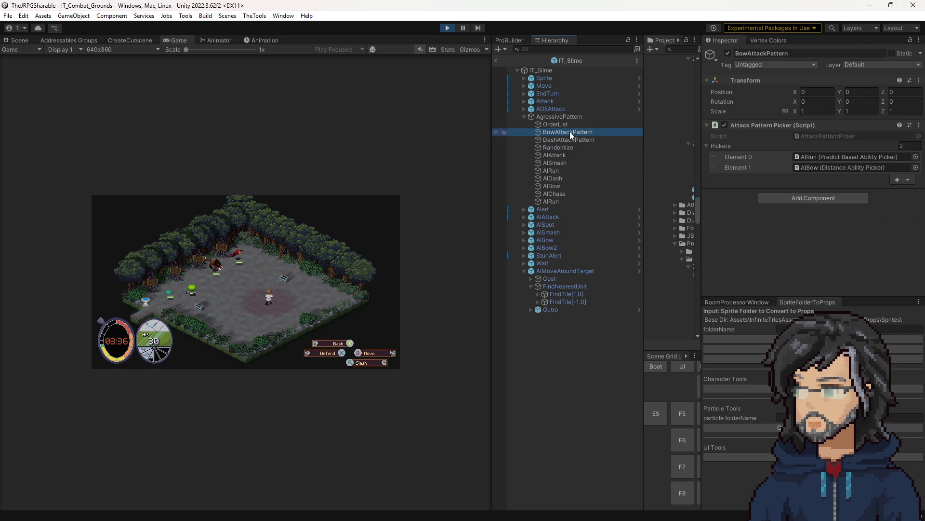
click(562, 124)
click(562, 117)
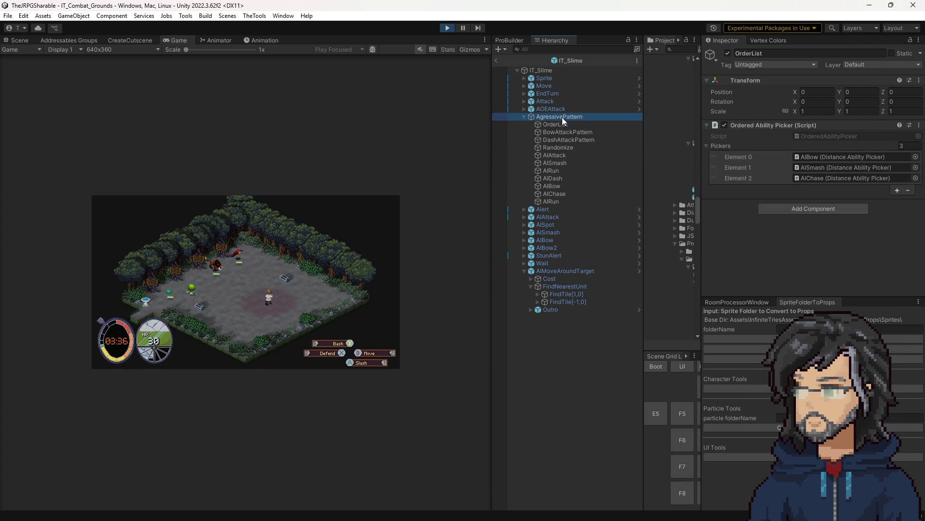
click(759, 157)
click(551, 146)
click(812, 158)
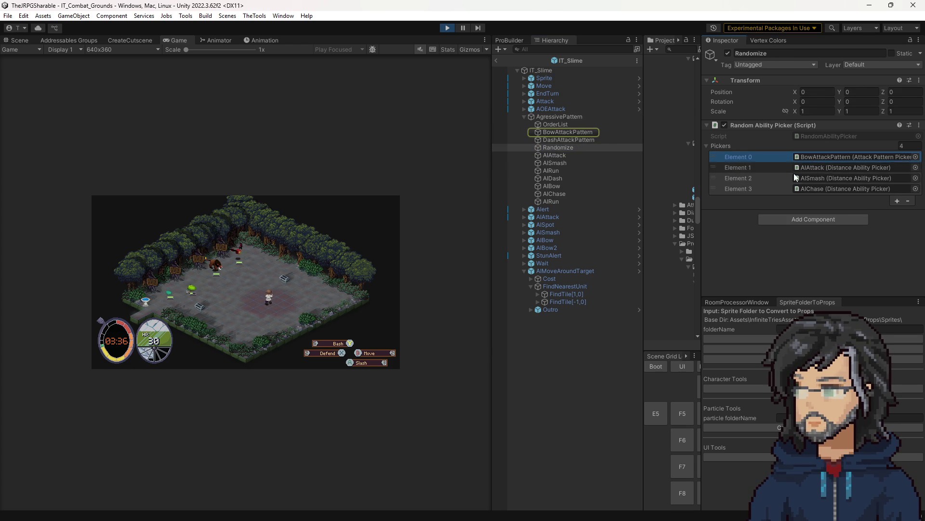
click(580, 131)
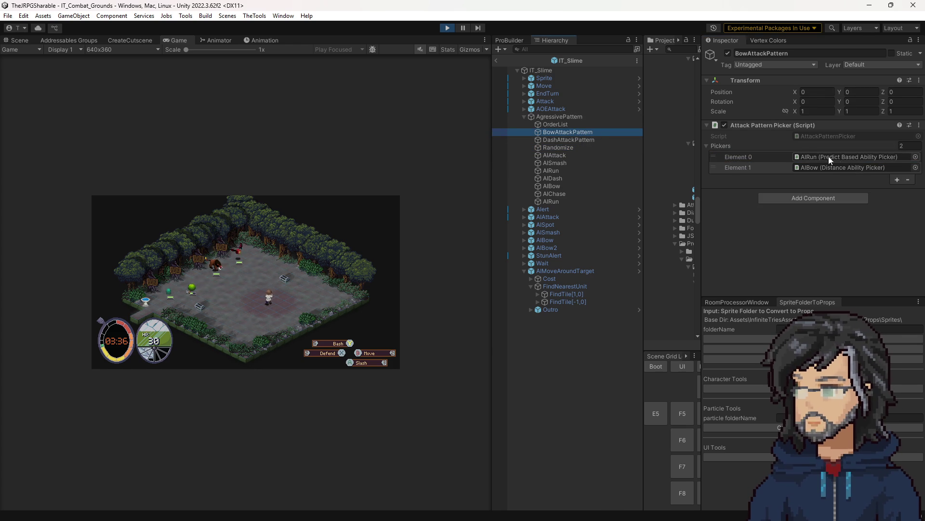
- Inspect the AIRun predict-based picker, confirming its Override Range of 5
click(815, 156)
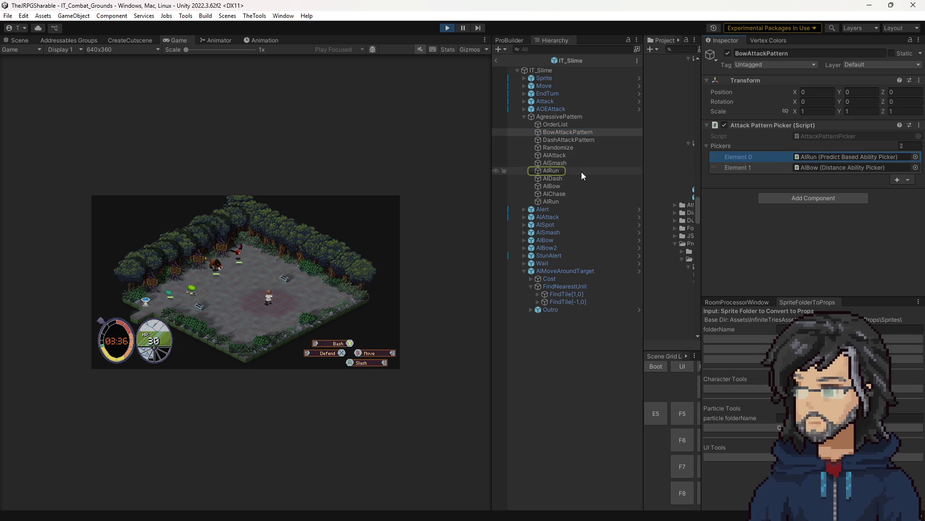
click(564, 173)
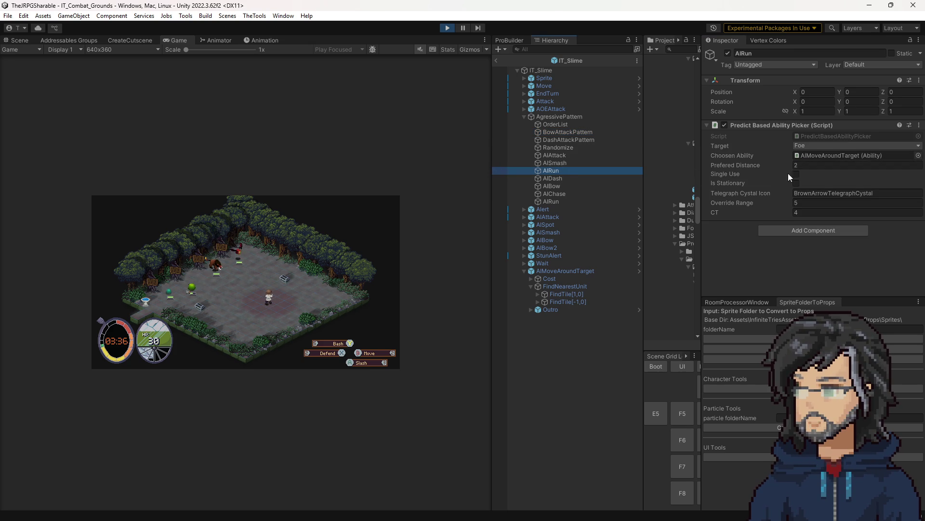
click(801, 204)
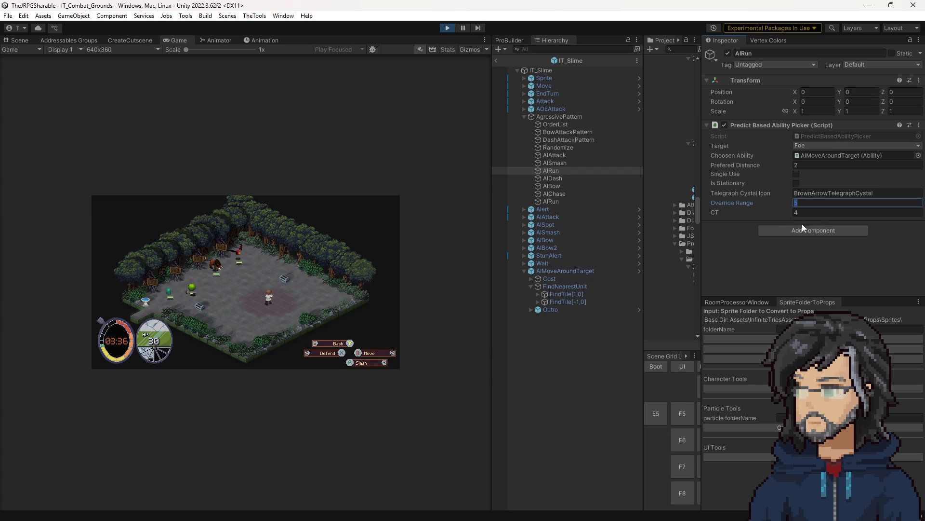
- Check AIBow's Override Range, Min and Max Distance, then open AIRun's PredictBasedAbilityPicker script
click(562, 134)
click(816, 168)
click(550, 186)
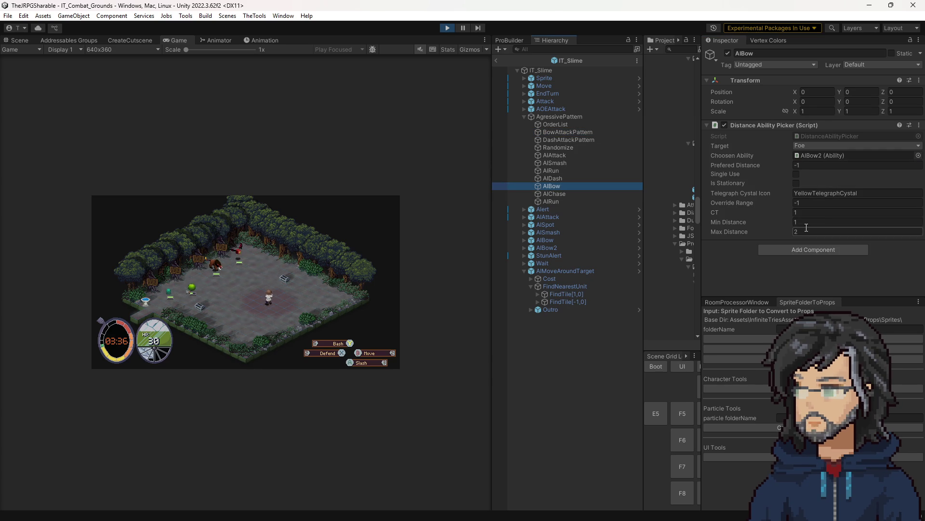
click(815, 203)
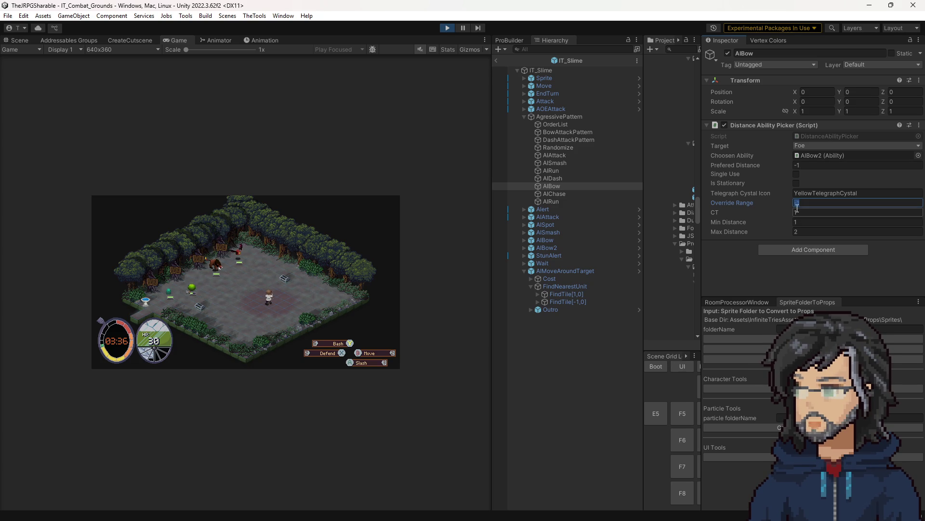
click(805, 223)
click(798, 232)
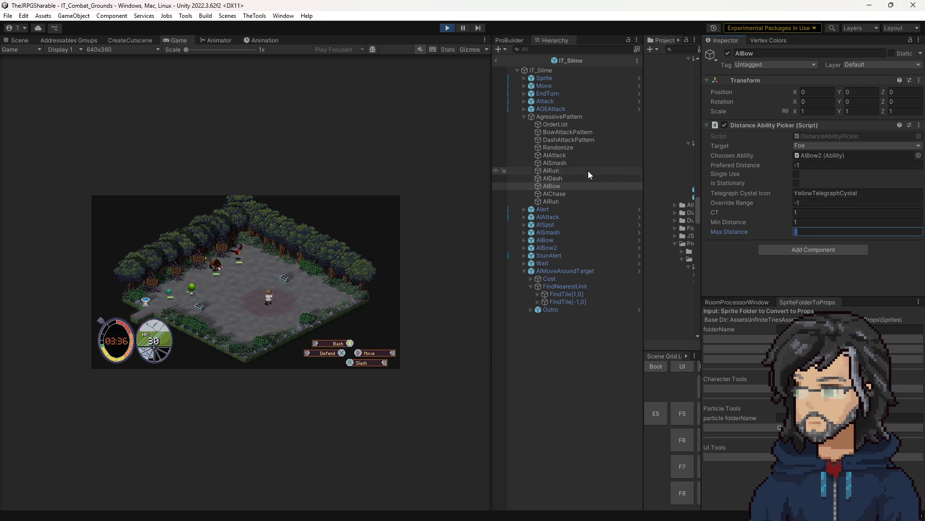
click(559, 171)
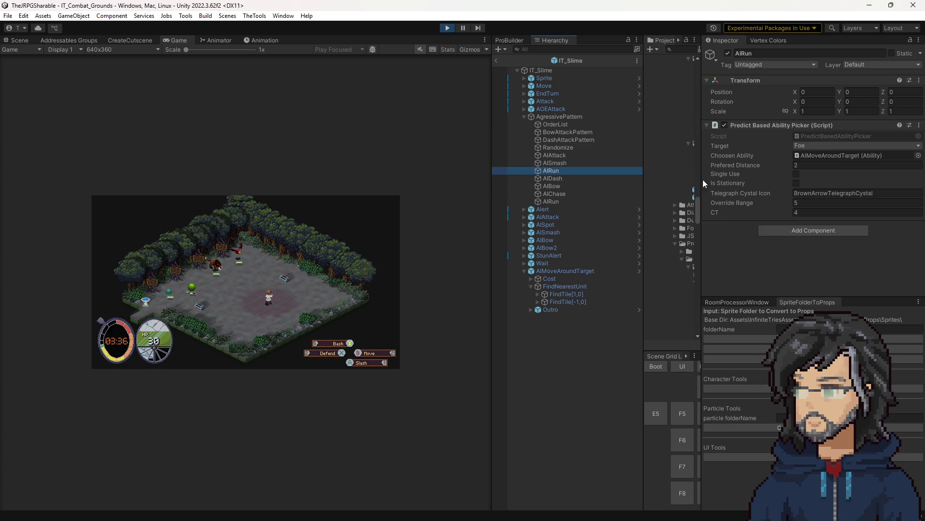
double_click(813, 137)
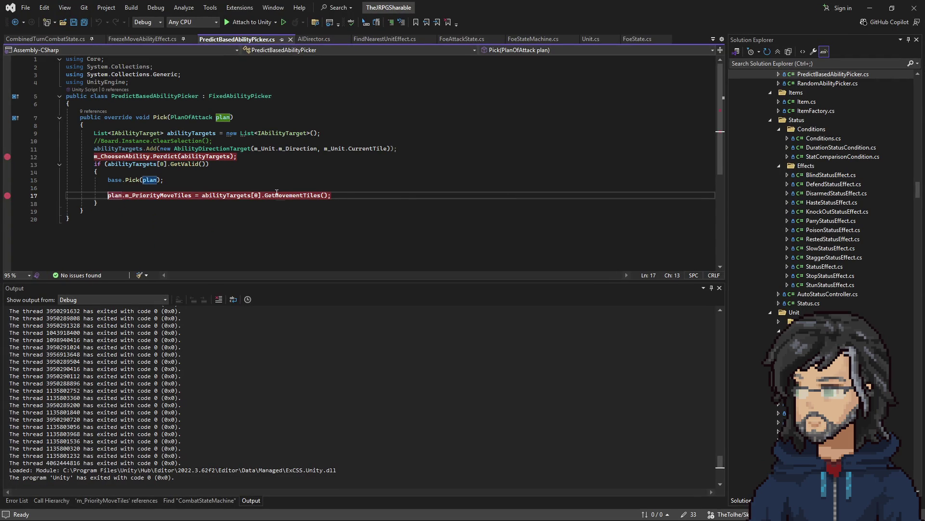
- Highlight the GetValid call on line 13 of PredictBasedAbilityPicker, then return to Unity
double_click(187, 165)
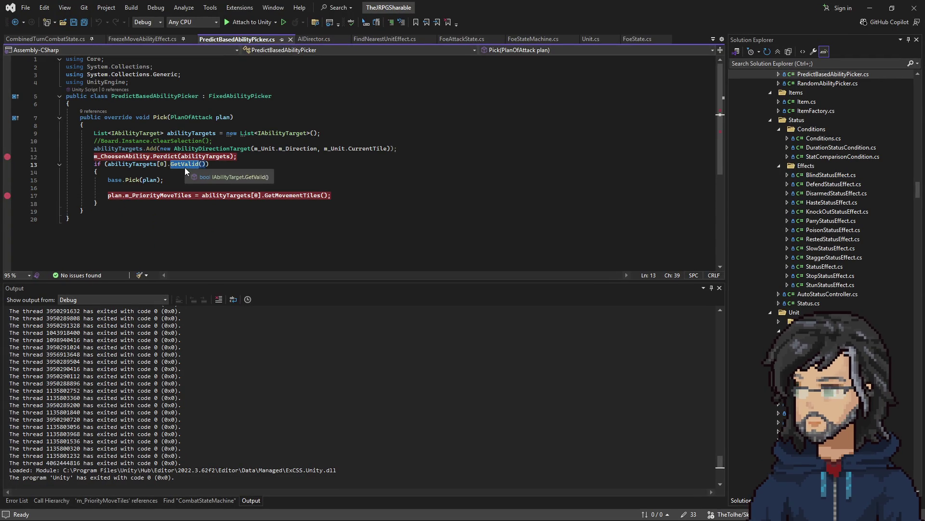
click(870, 8)
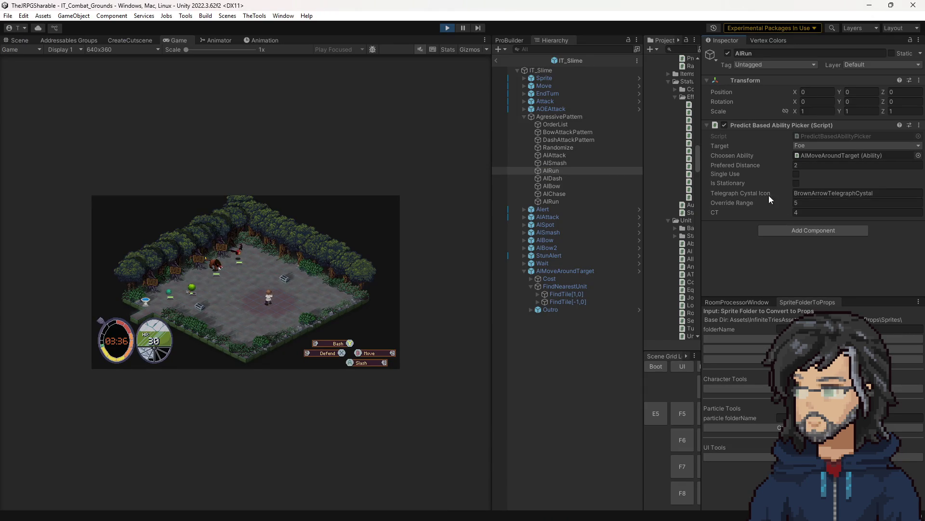
- Open AIMoveAroundTarget on its own and inspect FindTile[1,0]'s ValidAbilityEffect conditional components
drag(644, 178, 589, 183)
click(571, 265)
click(571, 271)
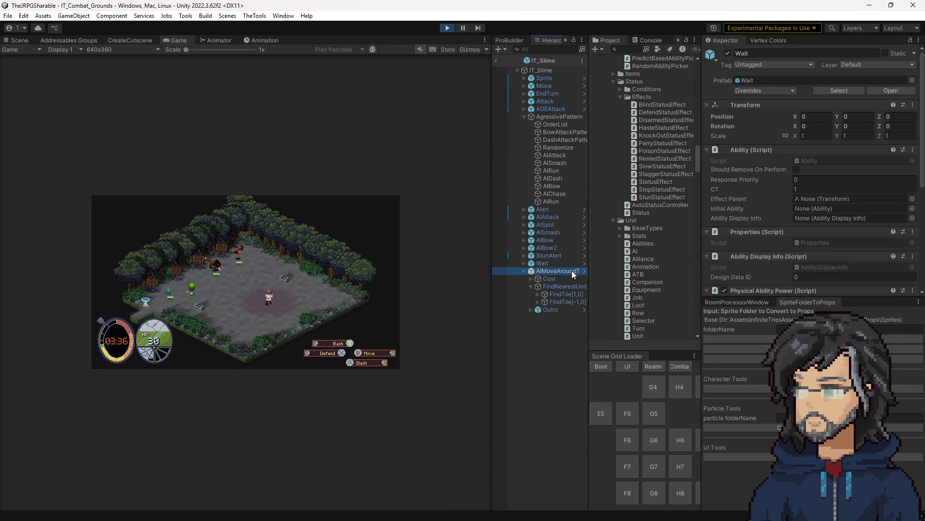
click(584, 270)
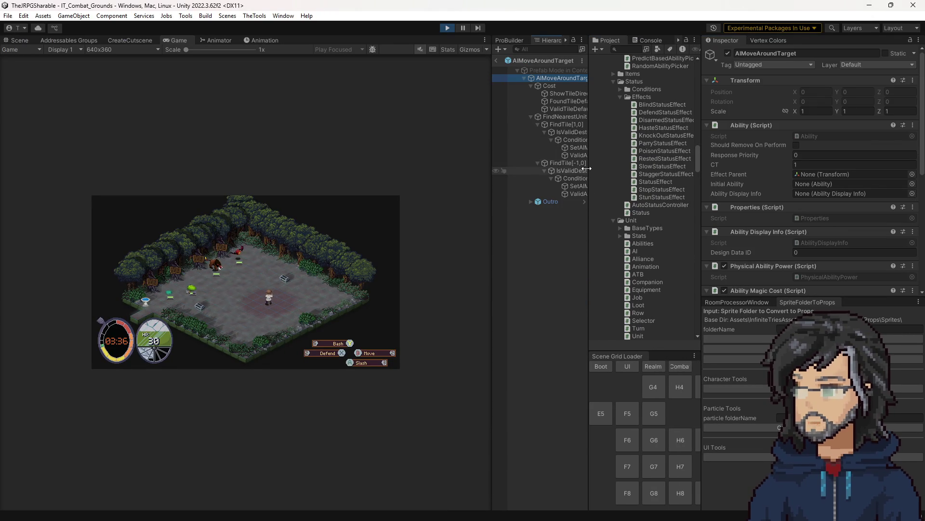
drag(589, 223, 623, 223)
click(594, 155)
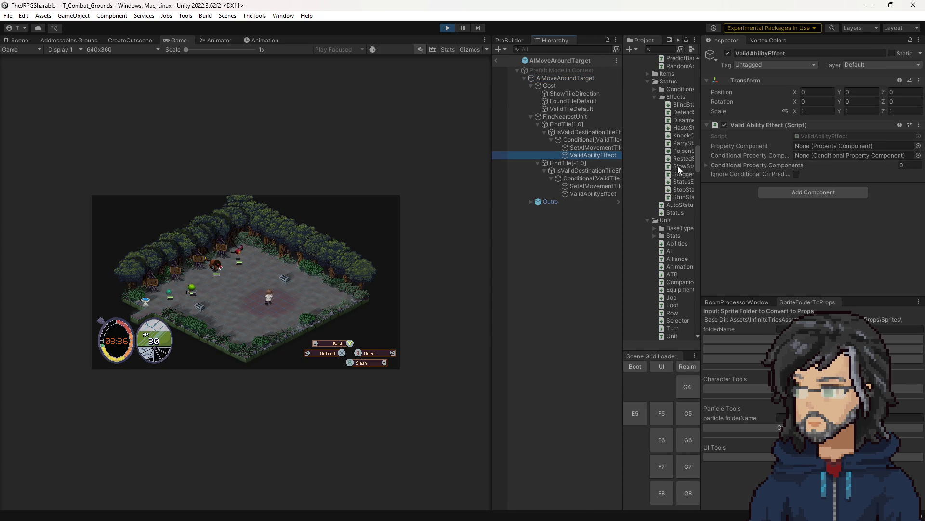
click(717, 164)
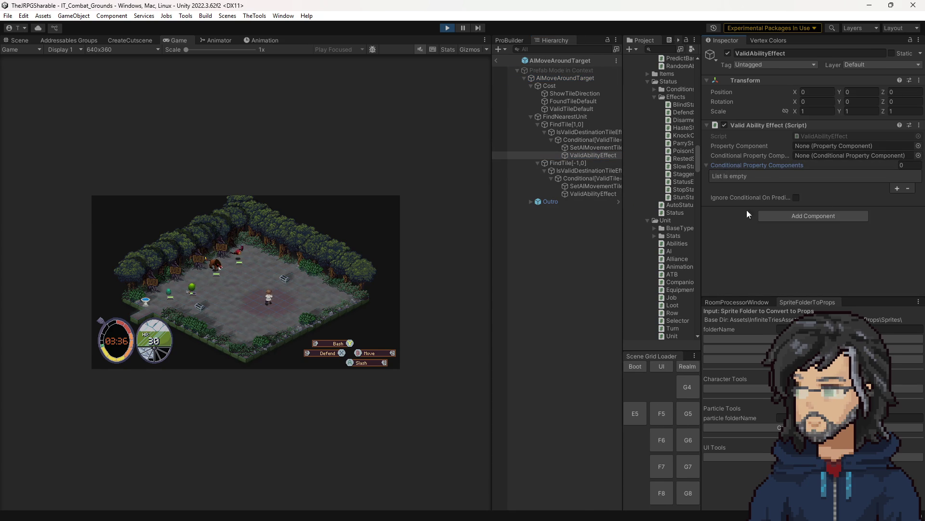
- Review FindTile[-1,0], FindNearestUnit and FindTile[1,0] checks, then return to IT_Slime
click(568, 195)
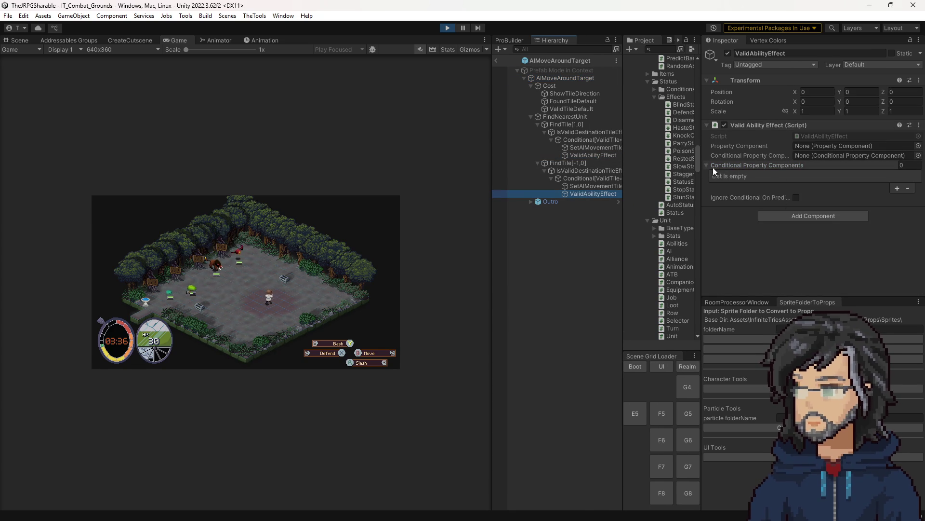
click(581, 179)
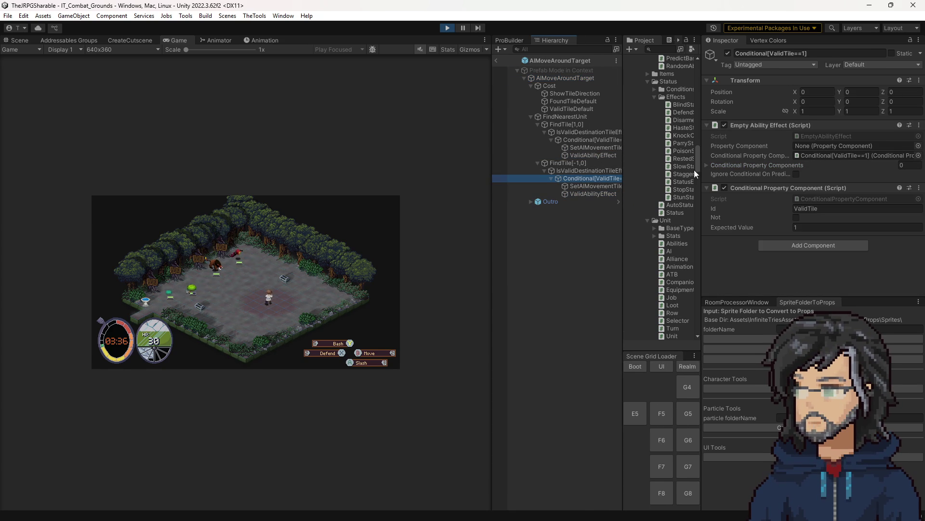
click(594, 132)
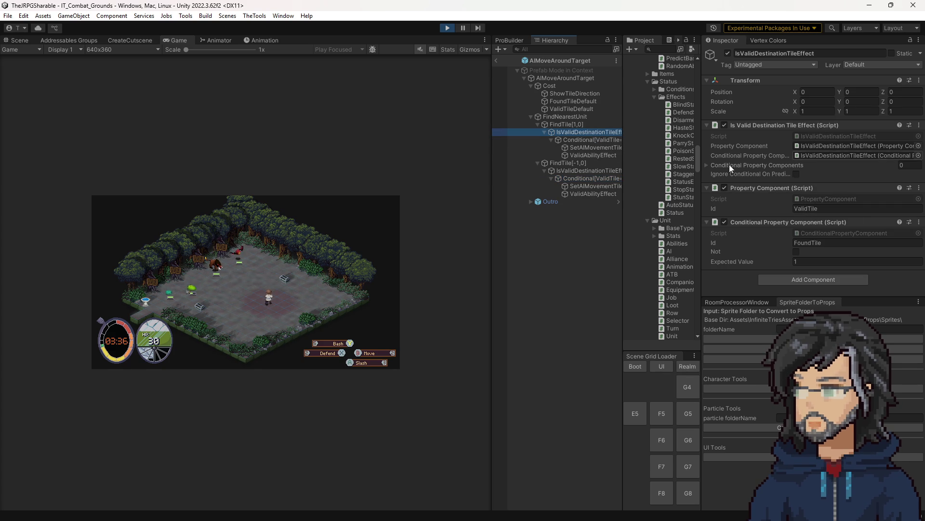
click(565, 125)
click(565, 117)
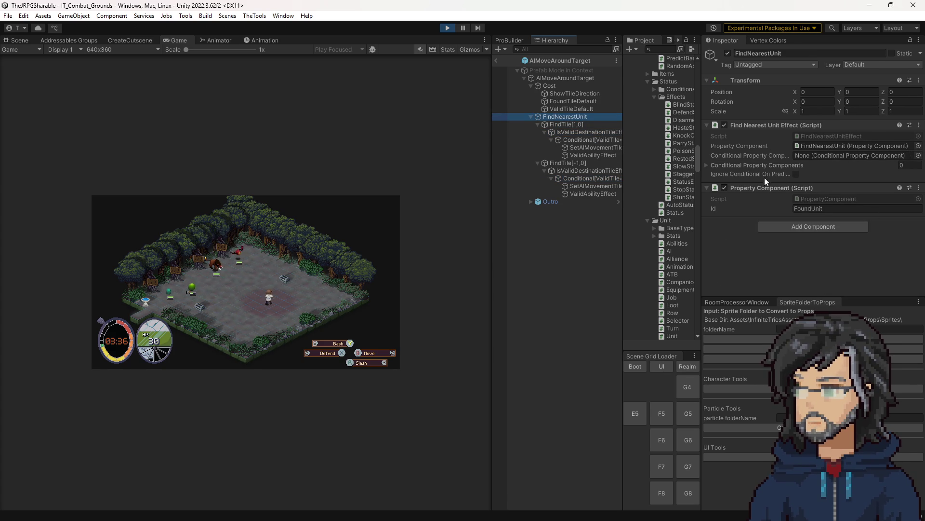
click(563, 125)
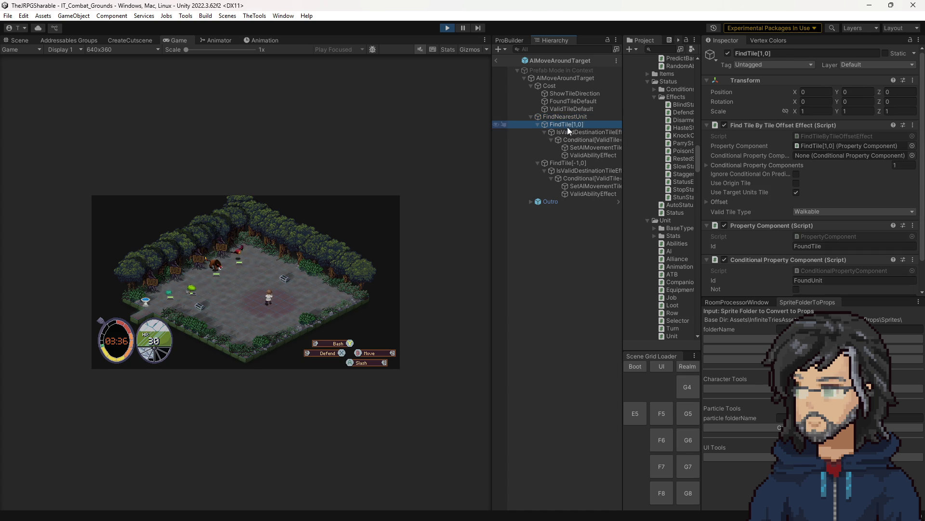
scroll(828, 236, down, 2)
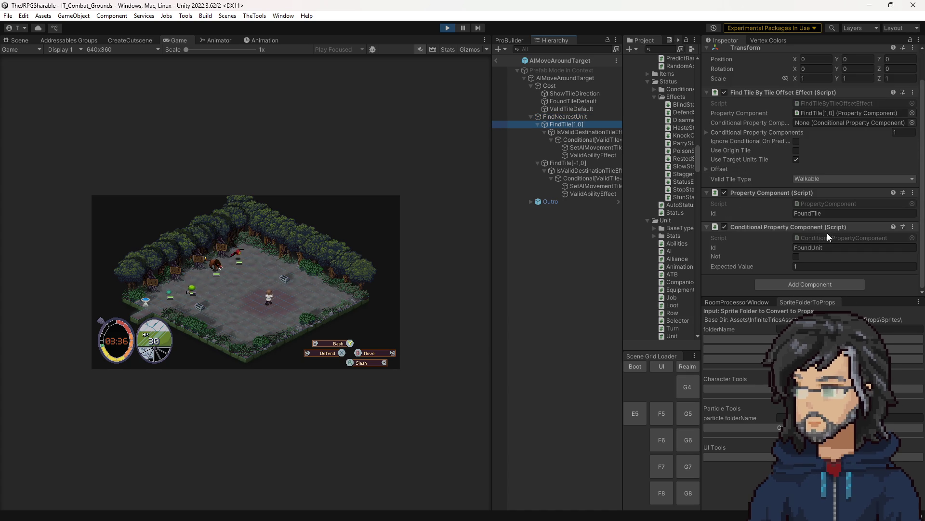
click(586, 132)
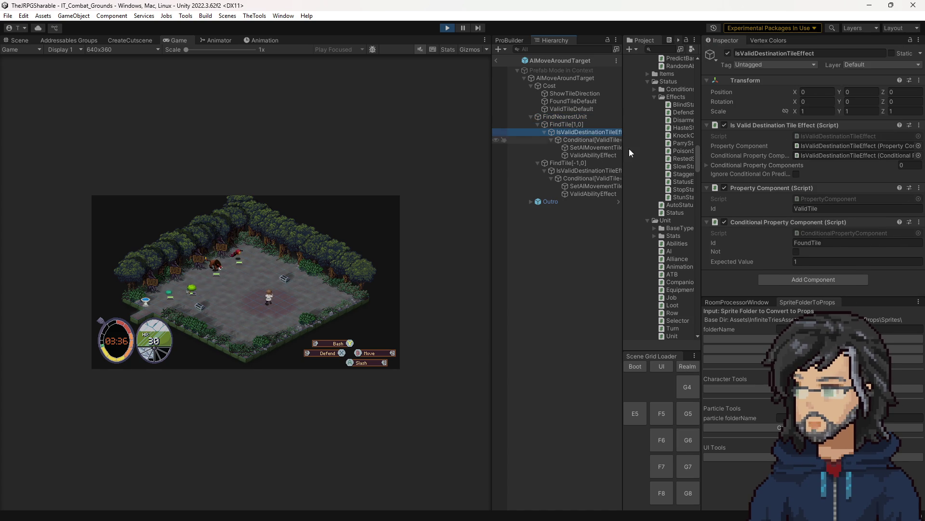
click(584, 139)
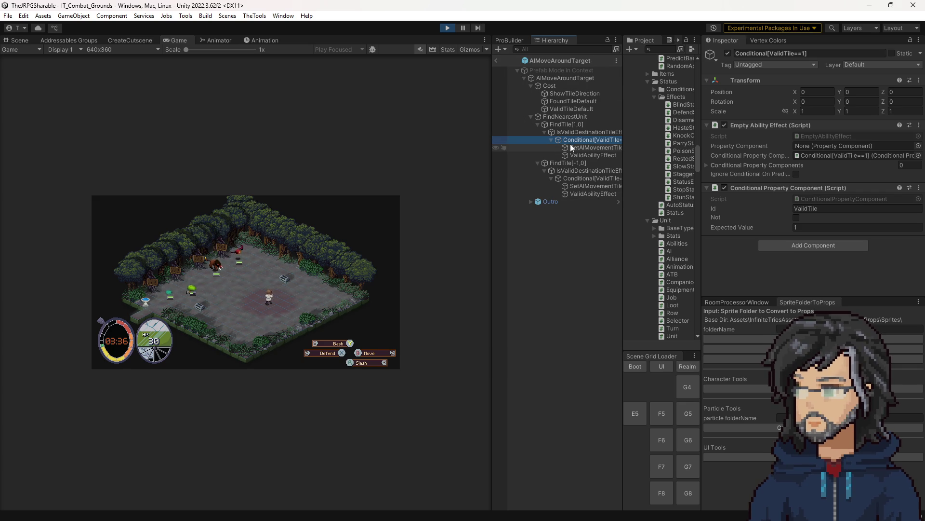
click(496, 61)
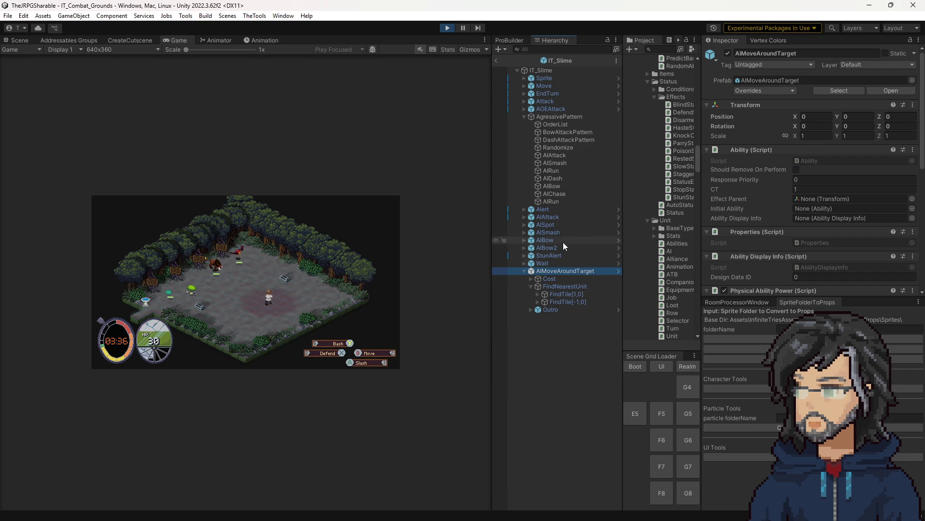
- Raise the AIRun picker's Override Range from 5 to 64
click(557, 170)
click(567, 132)
click(848, 157)
click(549, 171)
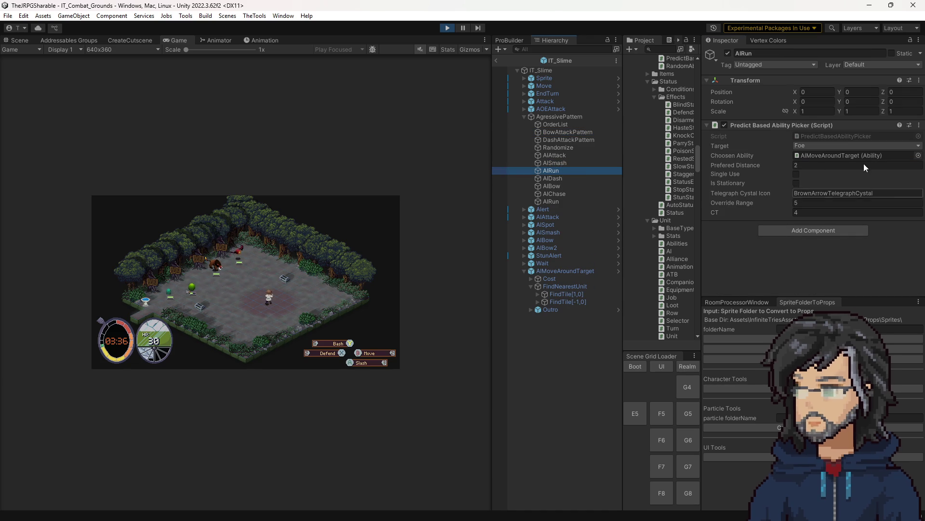
click(804, 203)
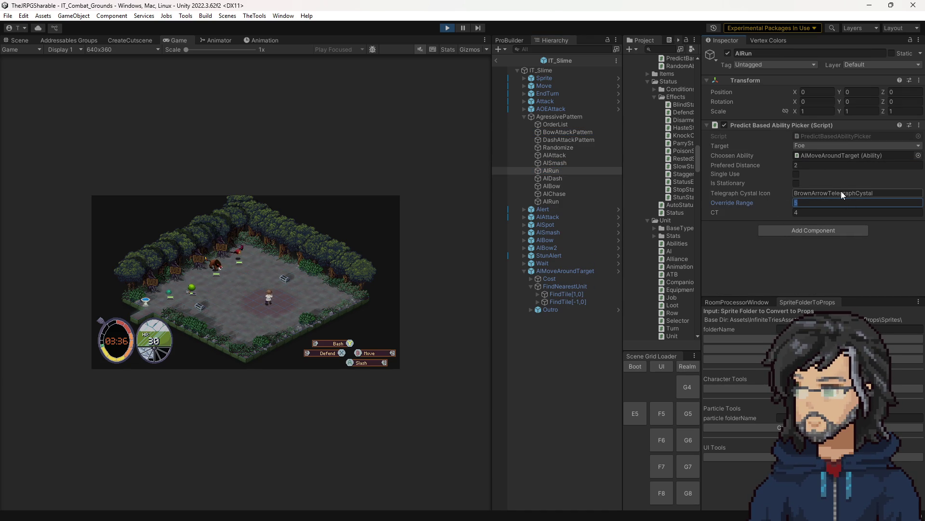
text(64)
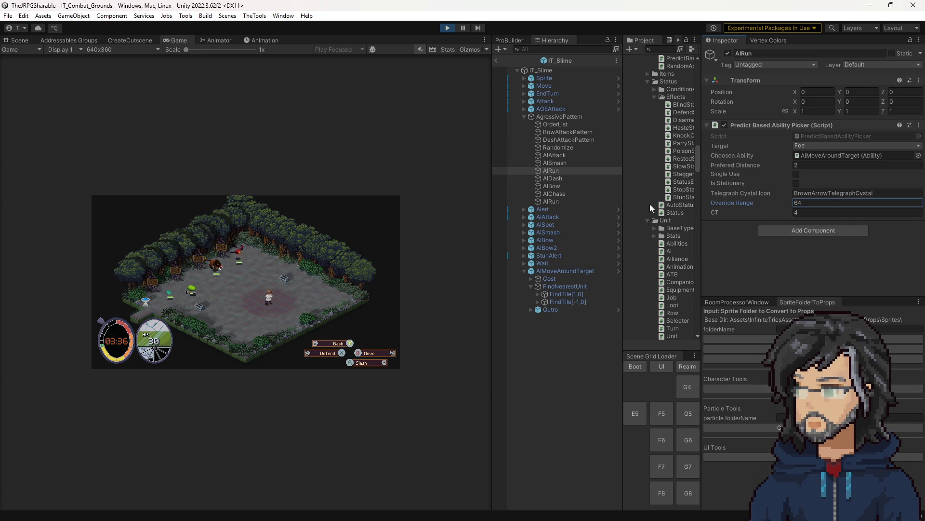
- Leave the IT_Slime prefab, stop Play mode, and start a fresh combat-scene play-test
click(497, 61)
click(448, 27)
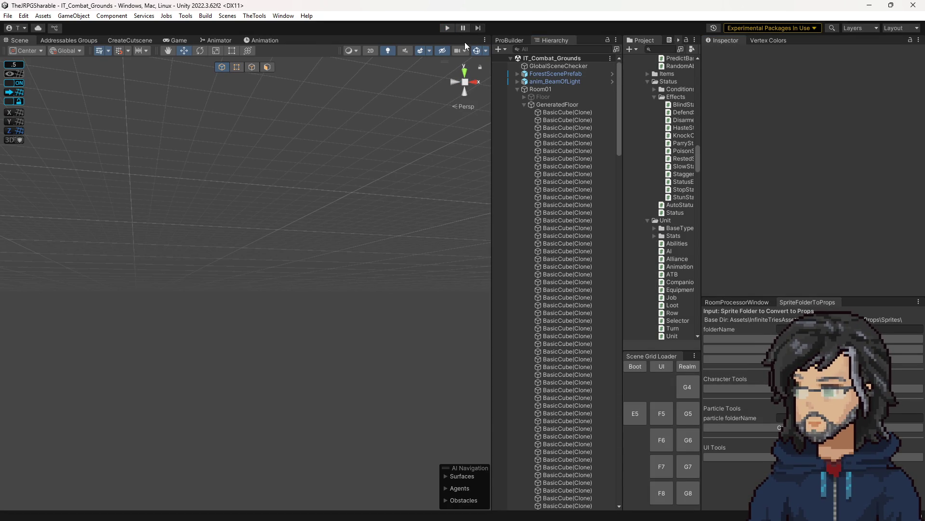
click(447, 28)
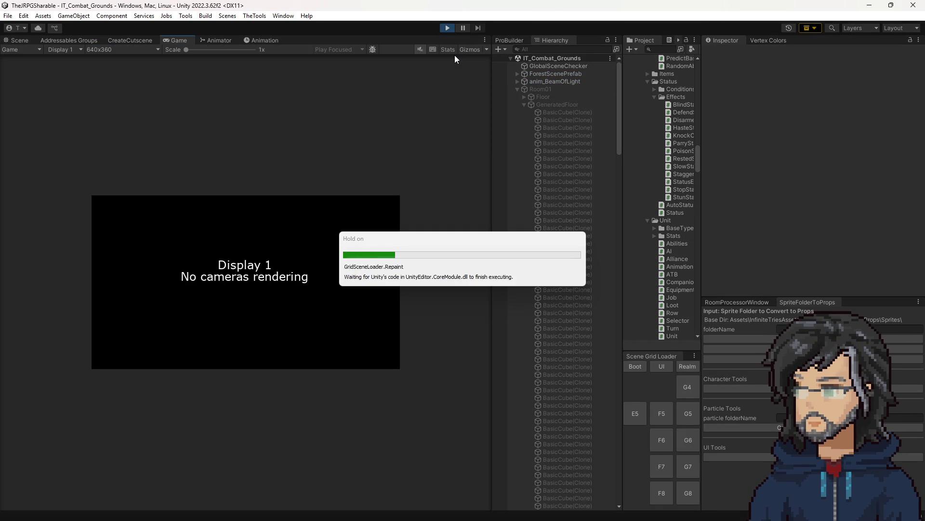
- Enlarge the Game view, defend with Q while watching the slime, then stop the play-test
mouse_move(491, 172)
mouse_down()
mouse_move(568, 187)
mouse_move(793, 190)
mouse_up()
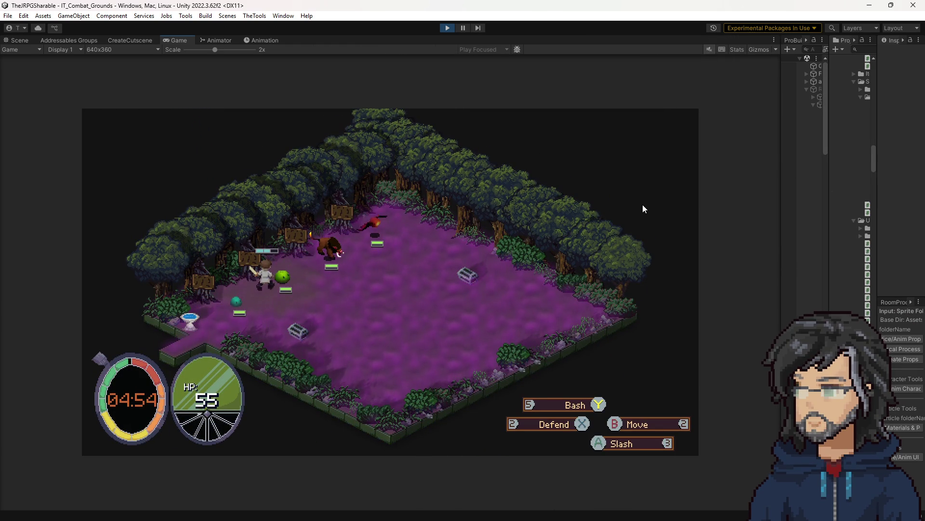
key(q)
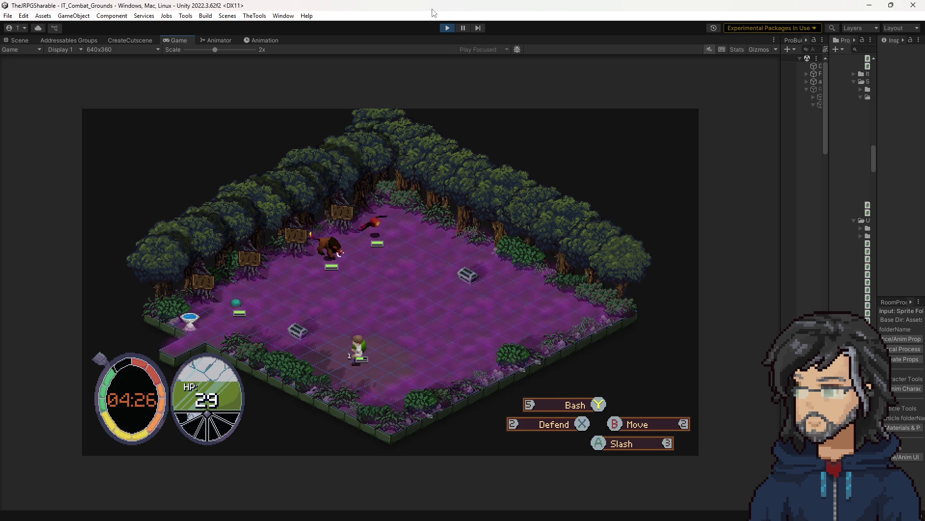
key(ctrl+p)
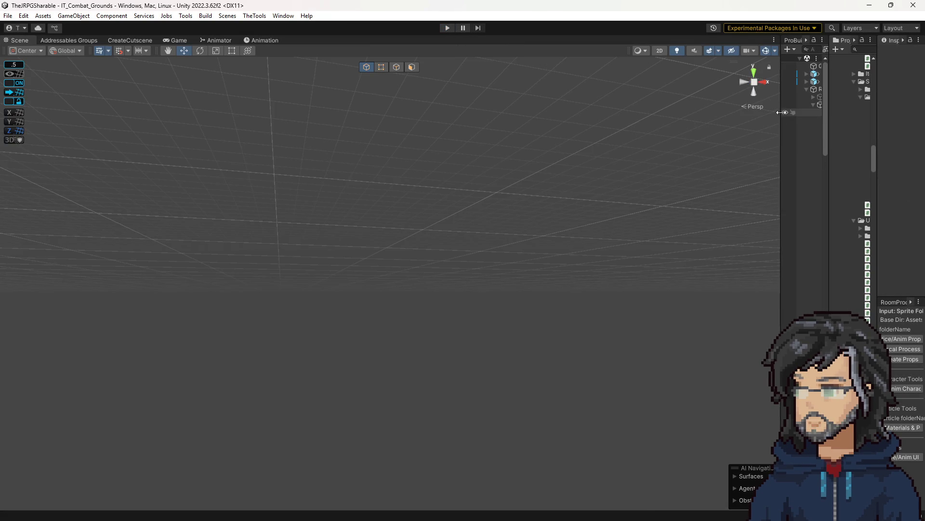
- Widen the Hierarchy and Project panels, then return to PredictBasedAbilityPicker.cs in Visual Studio
drag(781, 114, 650, 135)
drag(826, 135, 747, 134)
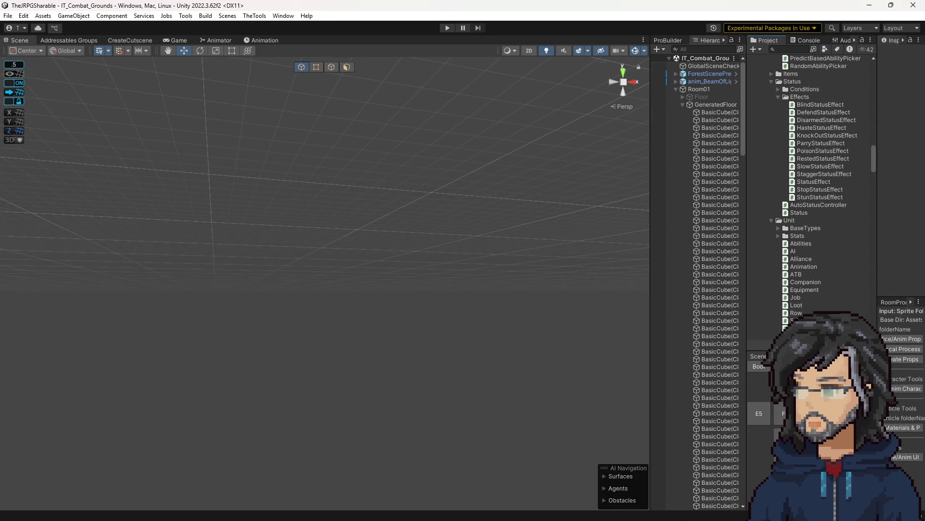
key(alt+Tab)
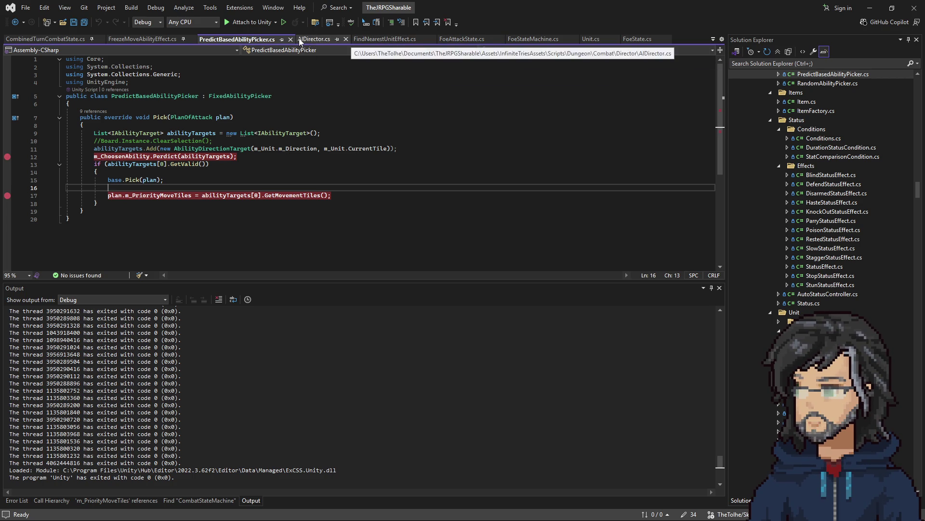
- Search the codebase for 'movement' and open the Movement class source file
click(458, 133)
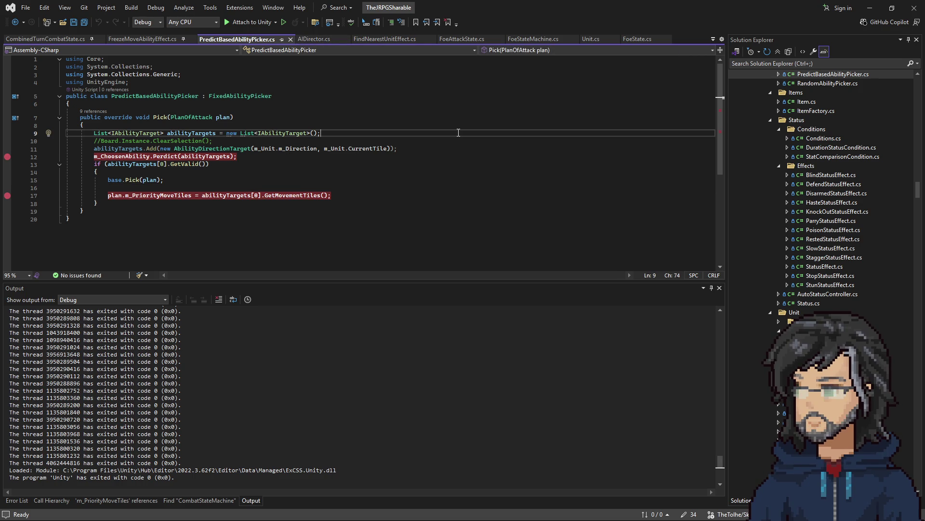
key(ctrl+t)
text(mn)
key(BackSpace)
text(ove)
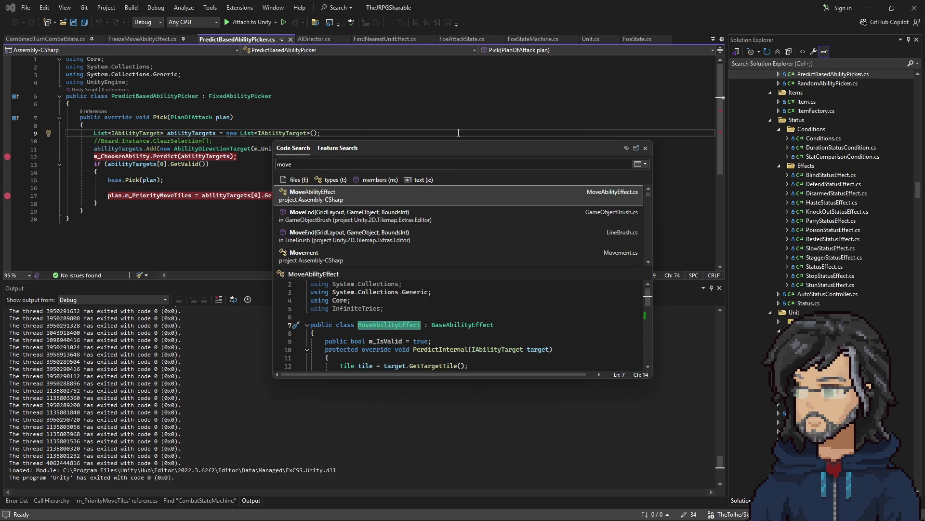
text(ment)
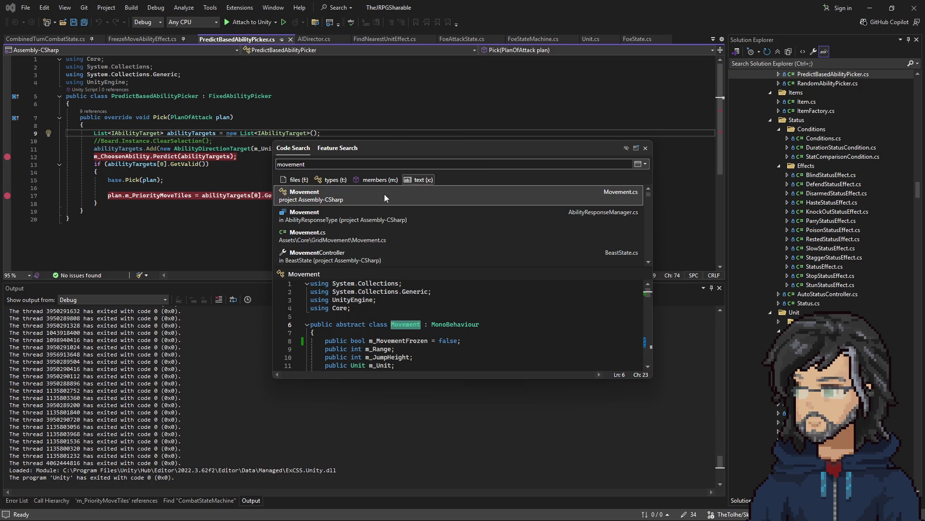
key(Return)
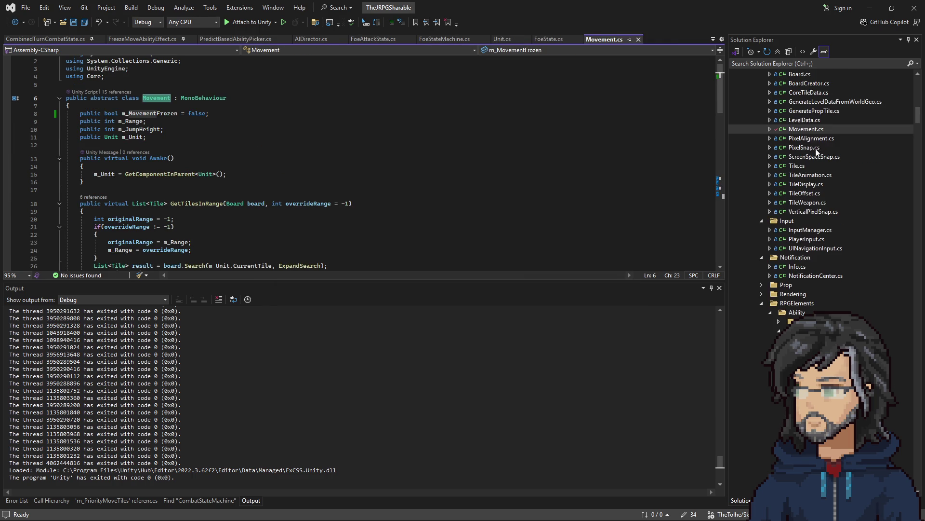
- Open WalkMovement.cs from Solution Explorer at its Walk method
scroll(809, 212, up, 3)
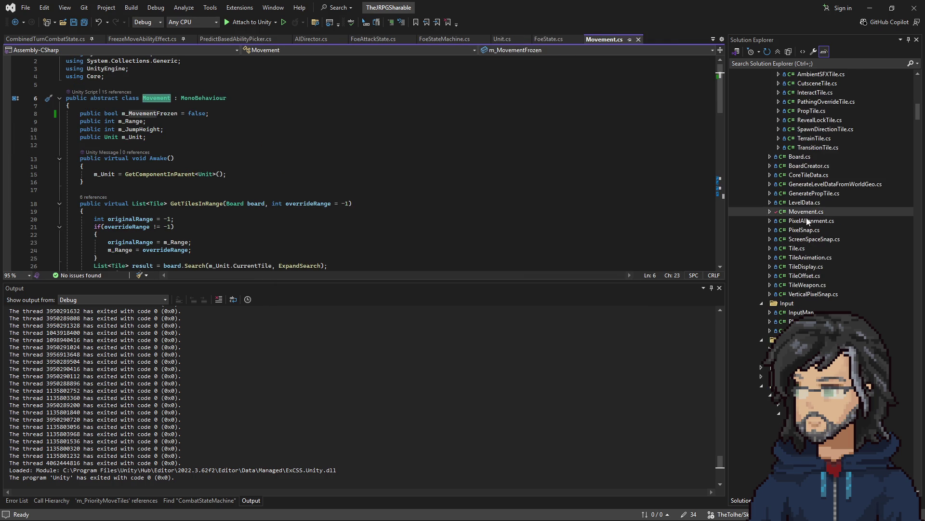
scroll(799, 219, up, 3)
double_click(803, 131)
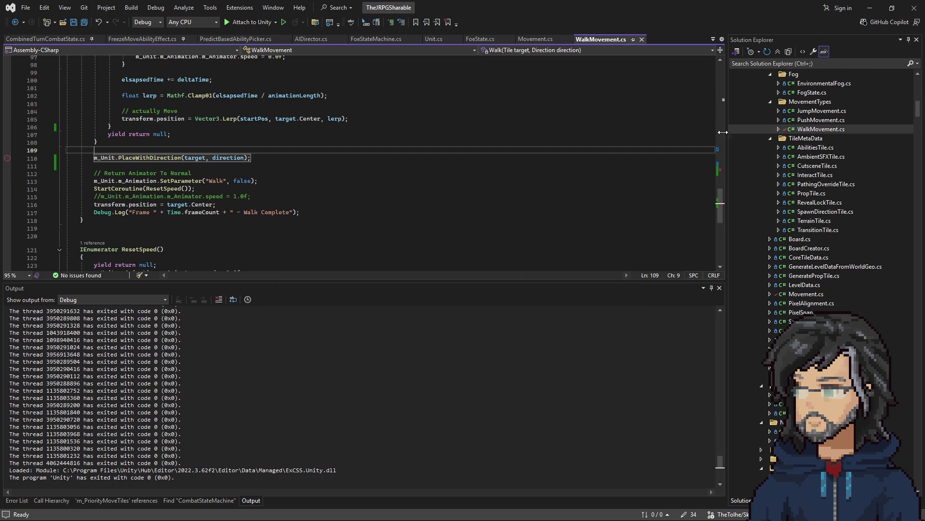
- Paste a line setting the unit's direction after line 83's MidMovement coroutine call
scroll(289, 207, up, 10)
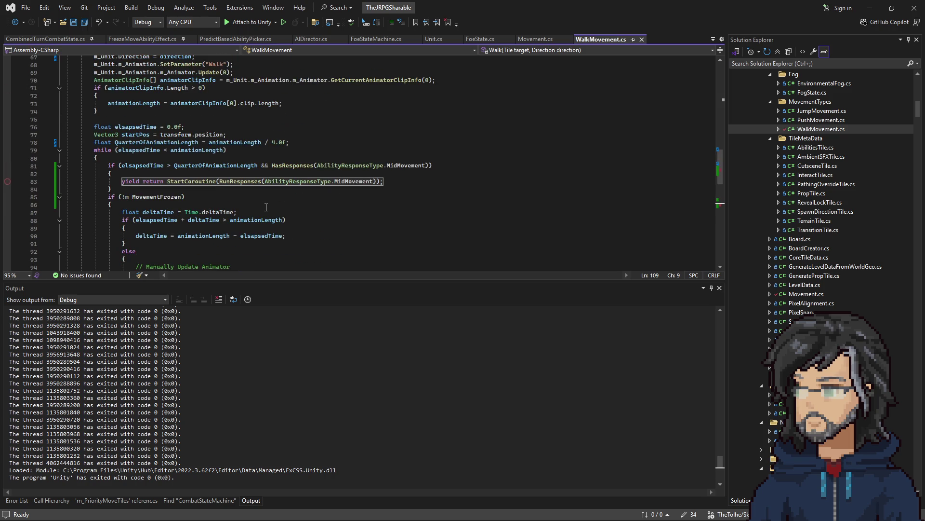
scroll(167, 158, up, 4)
drag(223, 142, 264, 142)
key(ctrl+c)
scroll(187, 221, down, 8)
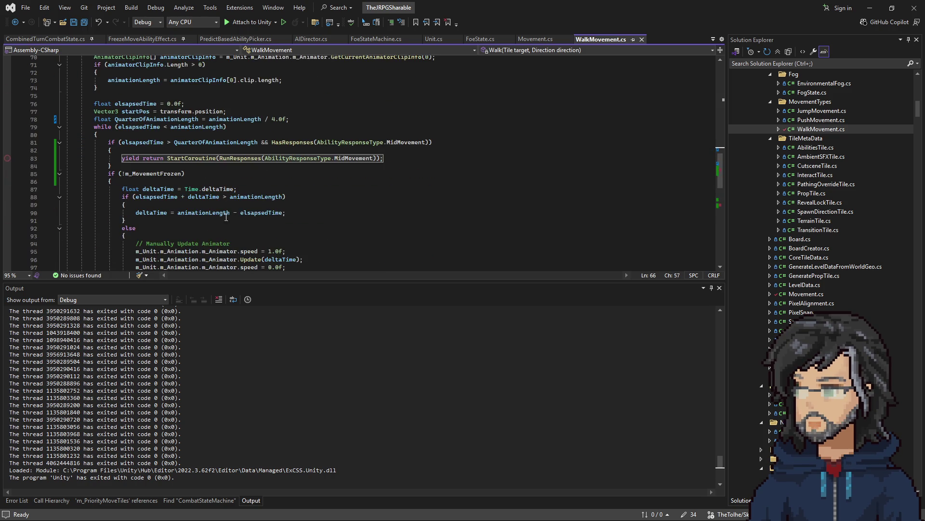
scroll(194, 212, up, 1)
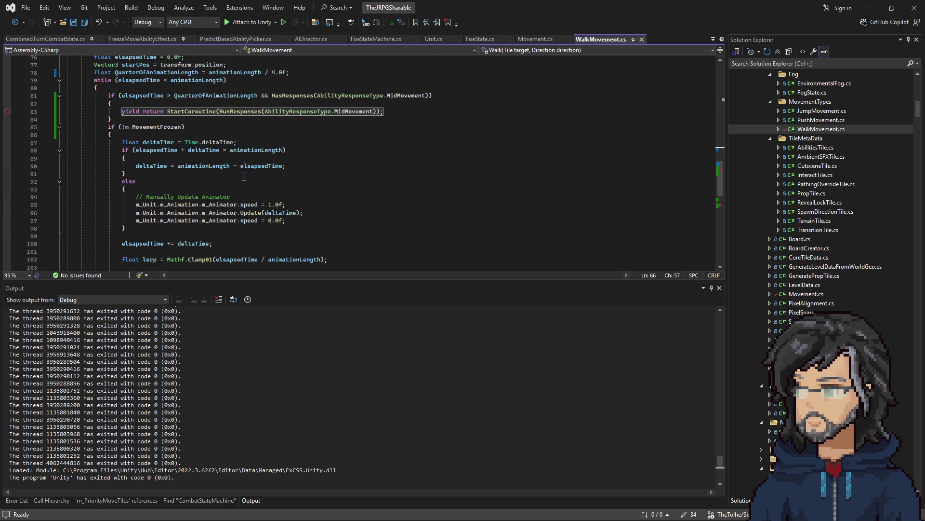
scroll(176, 191, down, 5)
scroll(238, 205, up, 7)
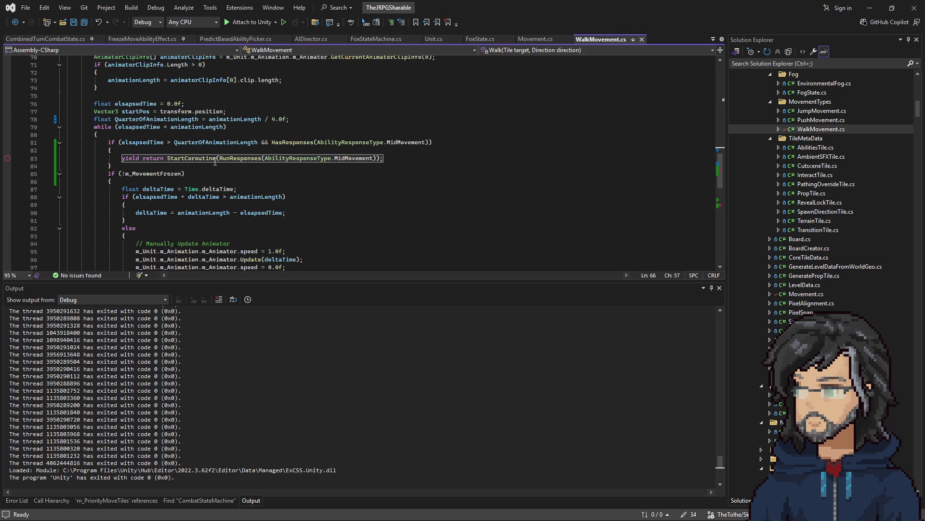
click(392, 157)
key(Return)
key(ctrl+v)
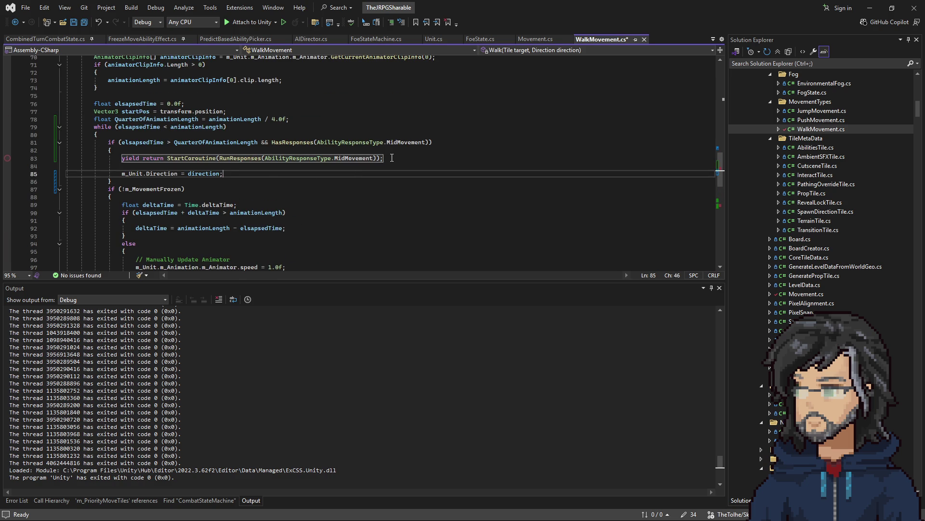
- Check the new direction line on line 85 and save WalkMovement.cs
mouse_move(294, 142)
mouse_down()
mouse_move(121, 142)
mouse_move(379, 158)
mouse_up()
click(160, 158)
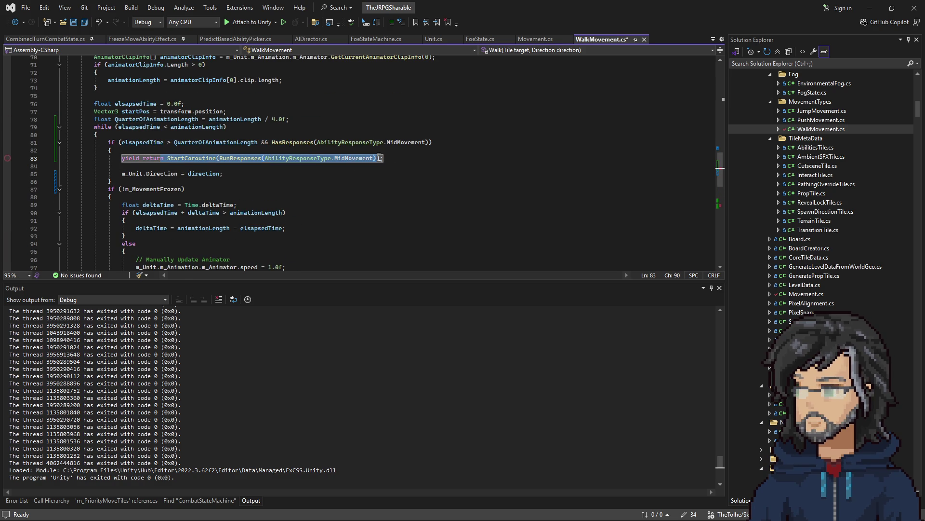
drag(121, 174, 231, 173)
click(231, 173)
key(ctrl+s)
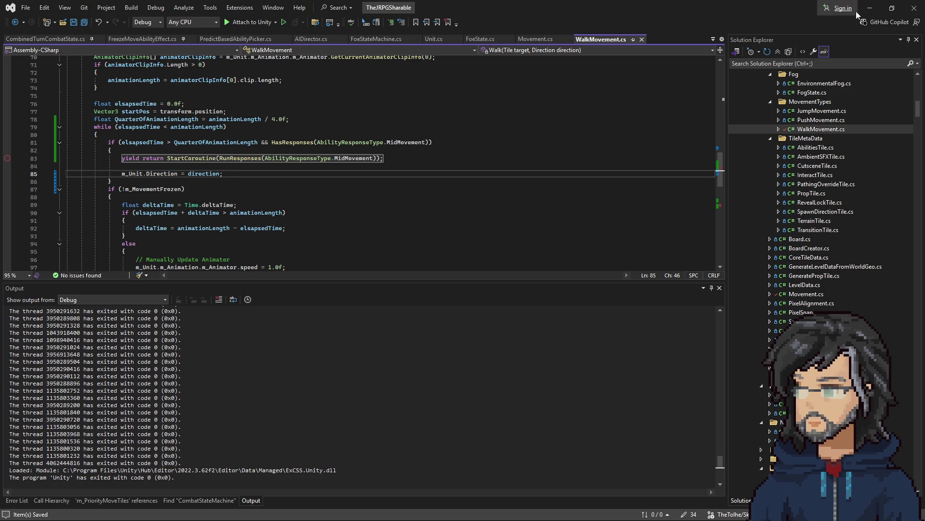
click(870, 8)
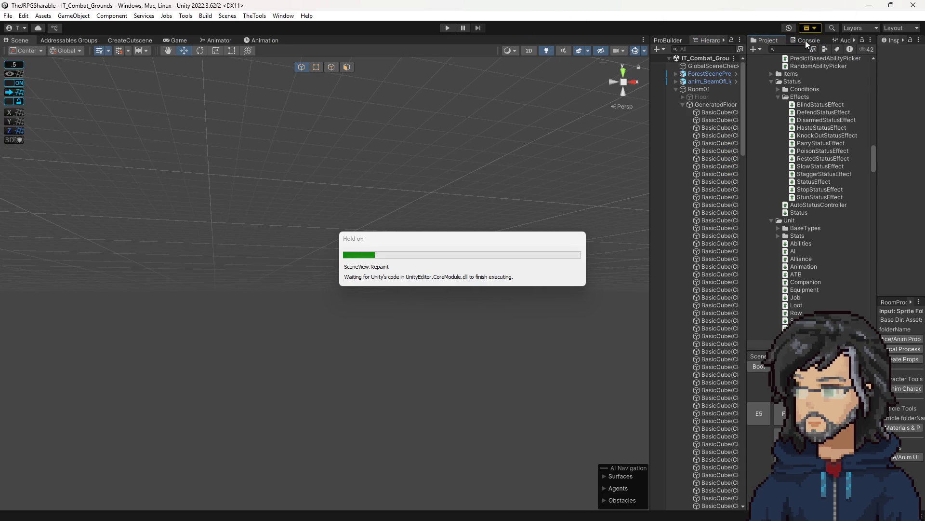
- Show the Console, start IT_Combat_Grounds, and walk the hero across the arena toward the slime
click(803, 40)
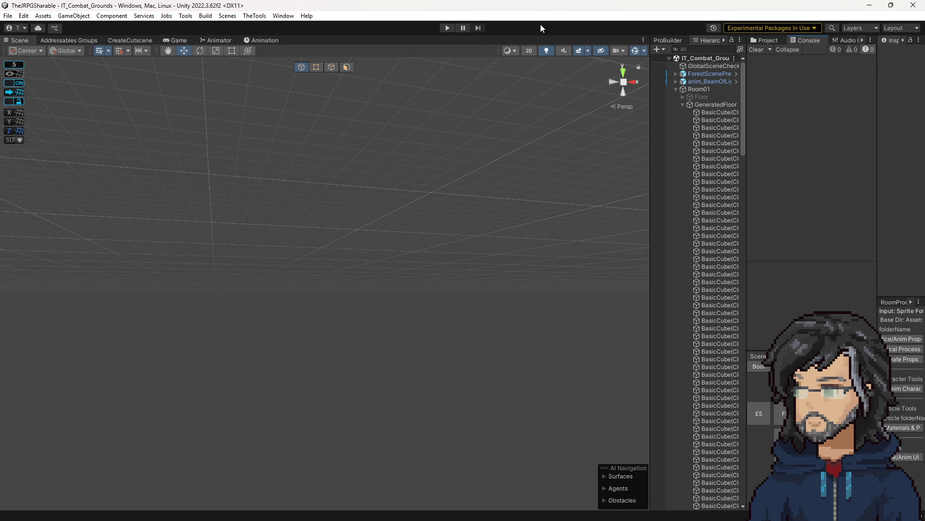
click(442, 27)
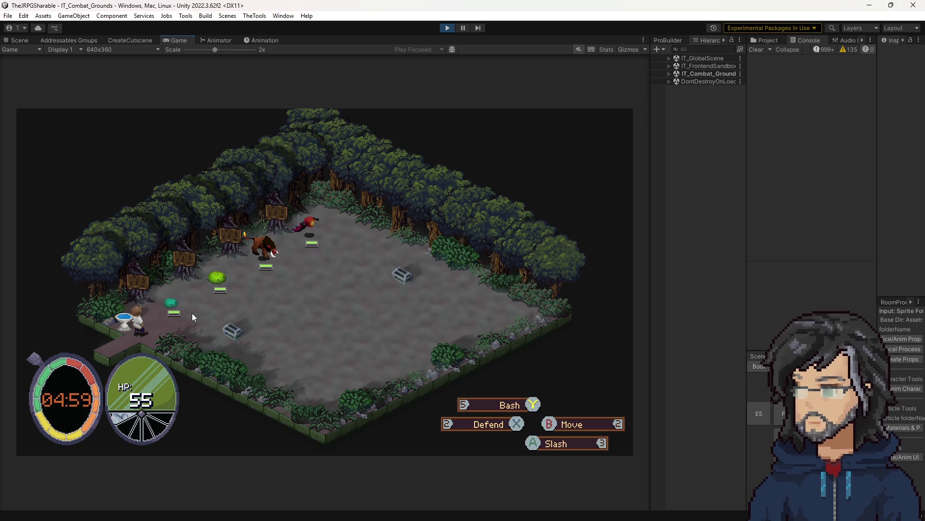
click(182, 303)
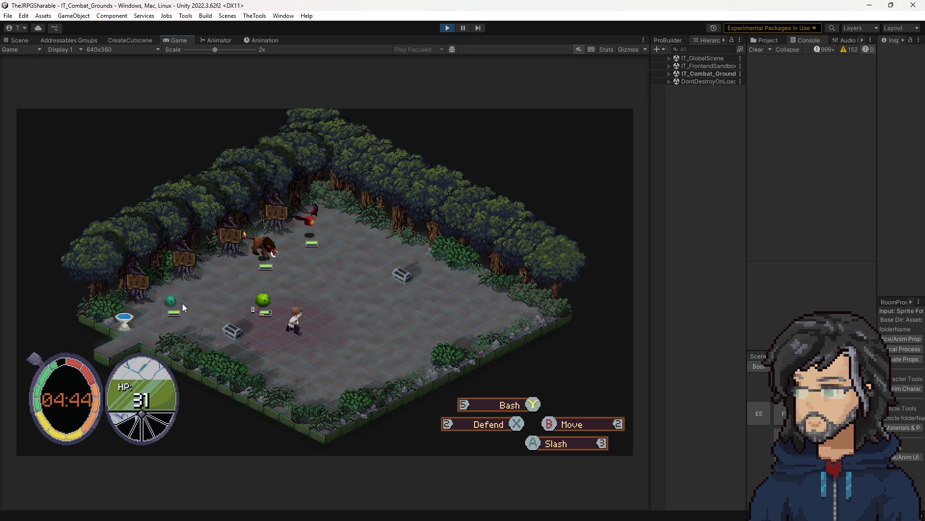
- Stop the game, search Project for 'it_sli', and open the IT_Slime prefab
click(447, 27)
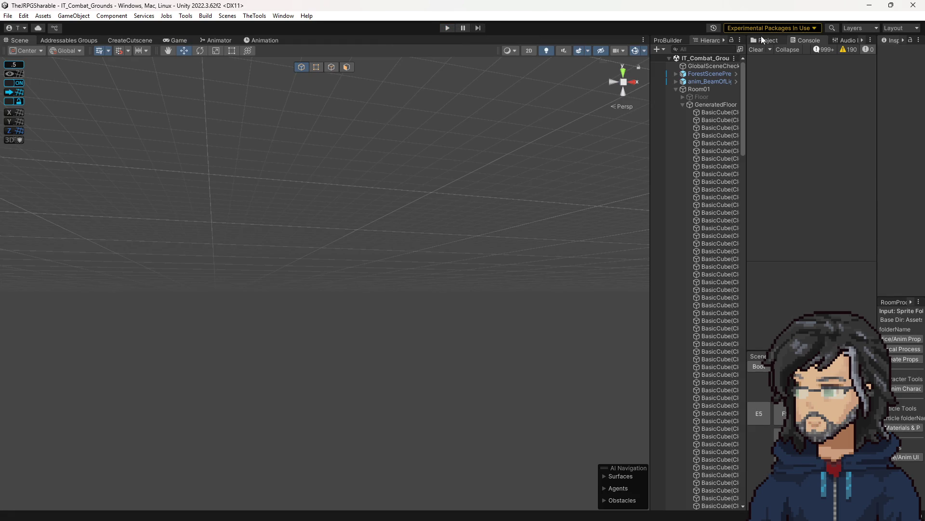
click(763, 40)
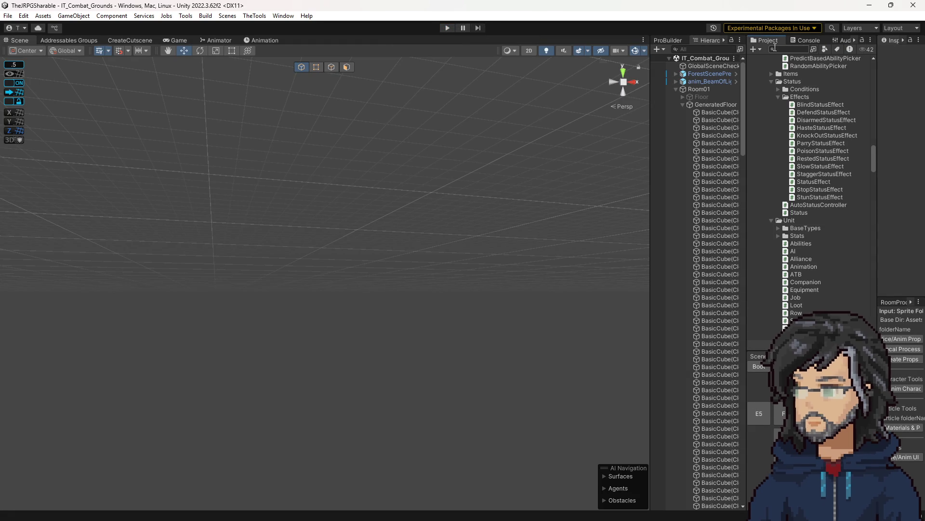
text(it_sl)
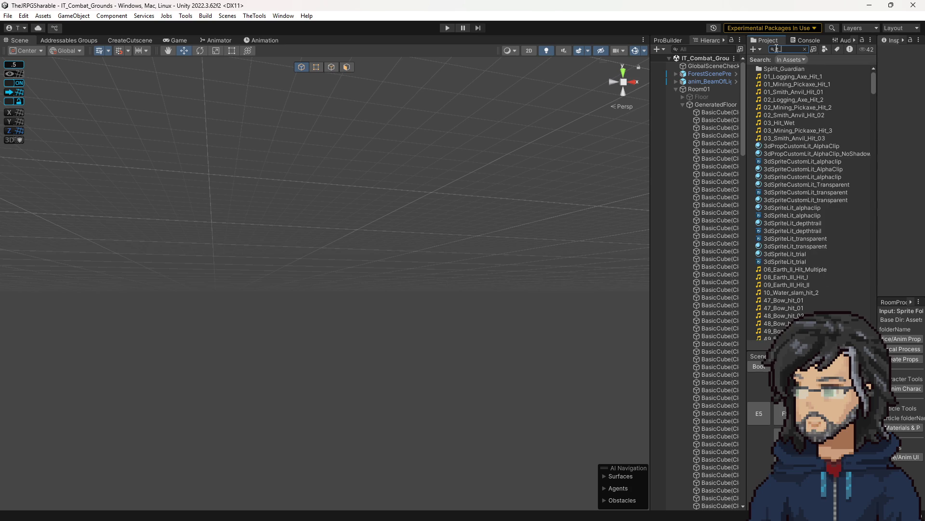
text(i)
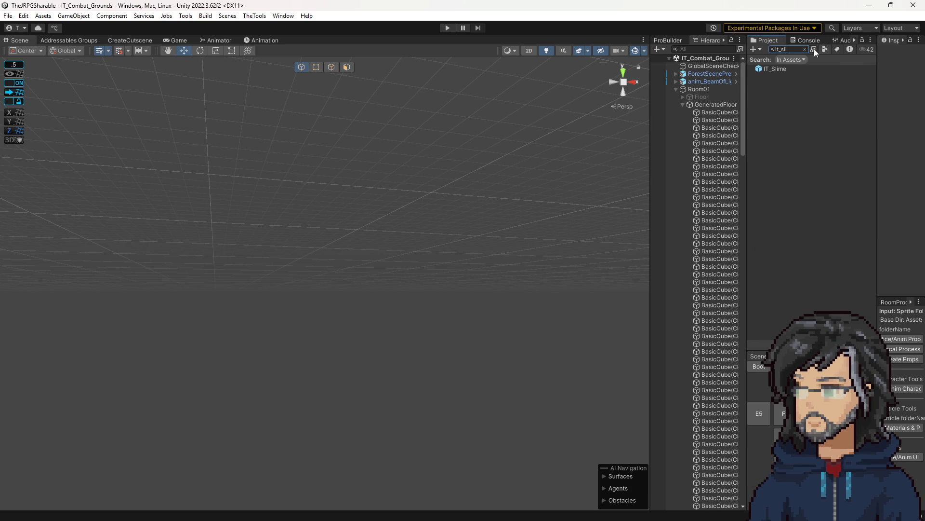
double_click(774, 69)
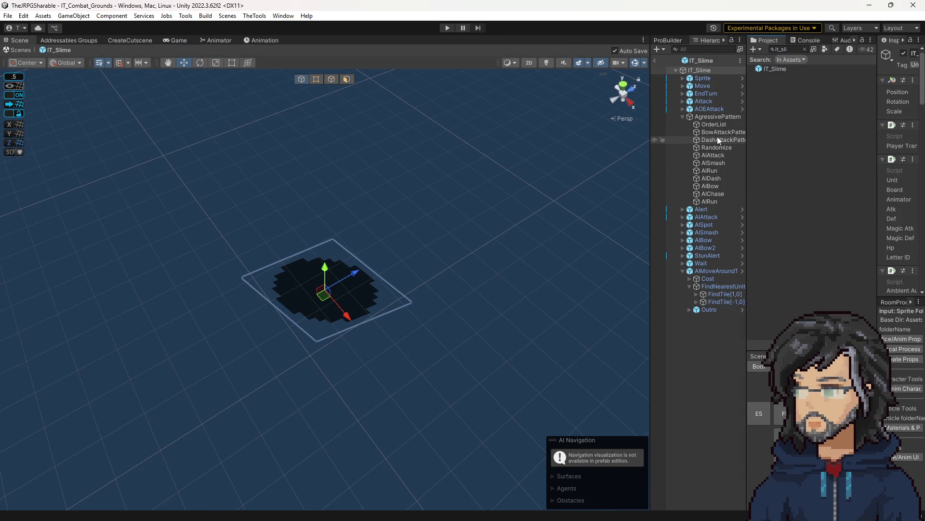
- Remove the empty Element 0 from Randomize's Pickers, exit the prefab, and restart Play
click(718, 148)
drag(876, 147, 730, 149)
click(794, 156)
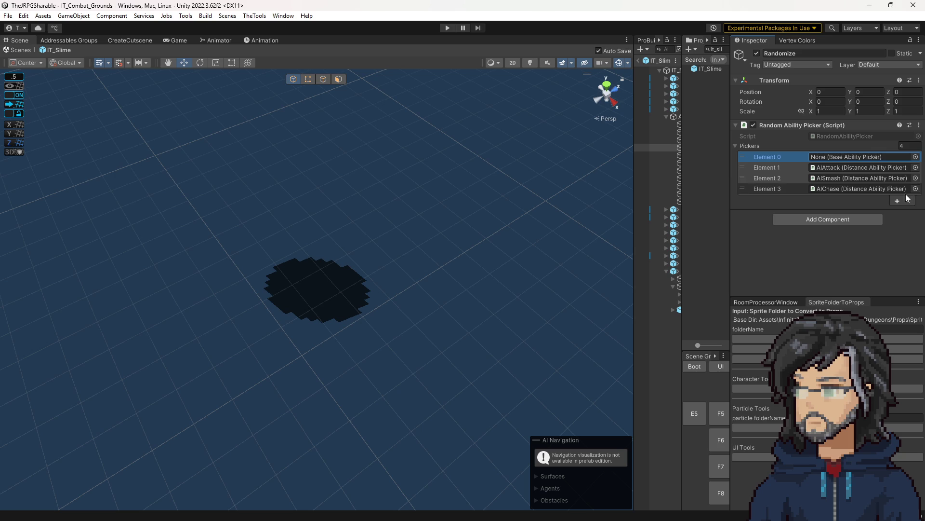
click(908, 201)
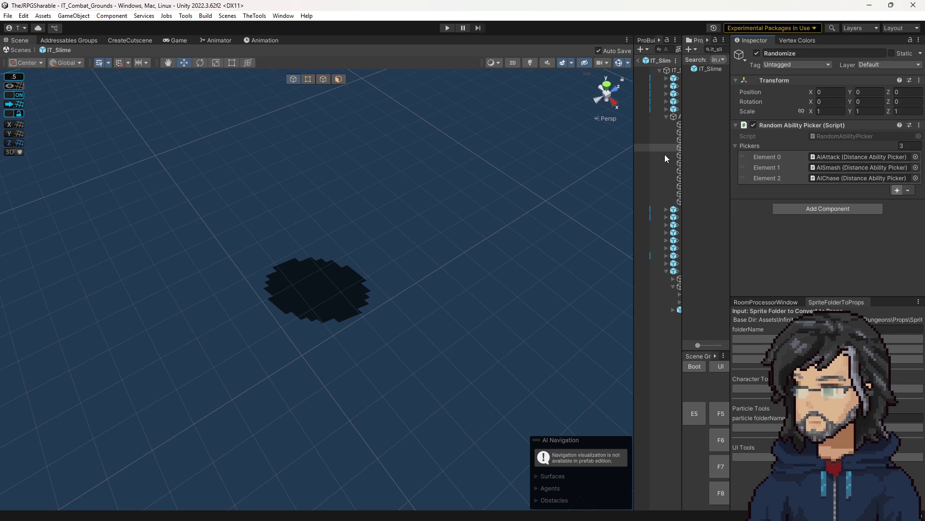
drag(634, 72, 619, 72)
click(624, 61)
click(449, 28)
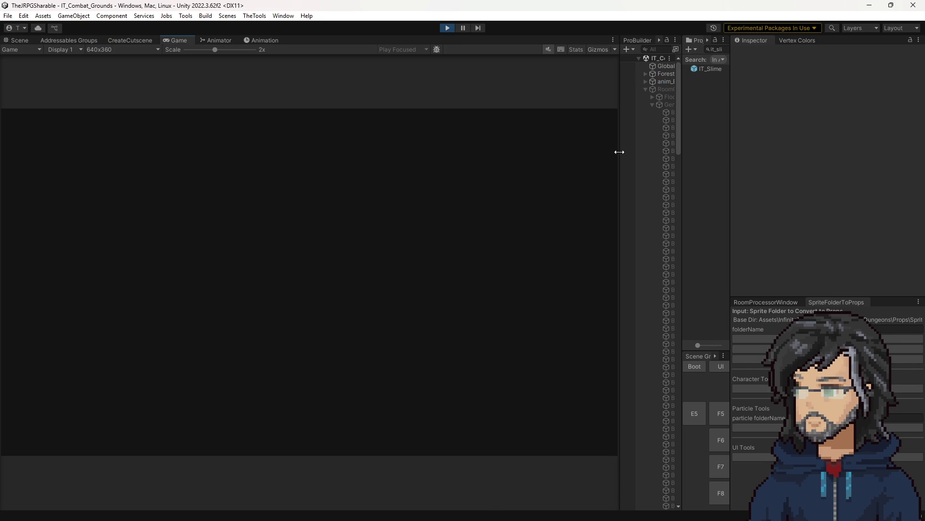
- Enlarge the Game view, watch the slime chase the hero, then stop the game
drag(619, 152, 728, 164)
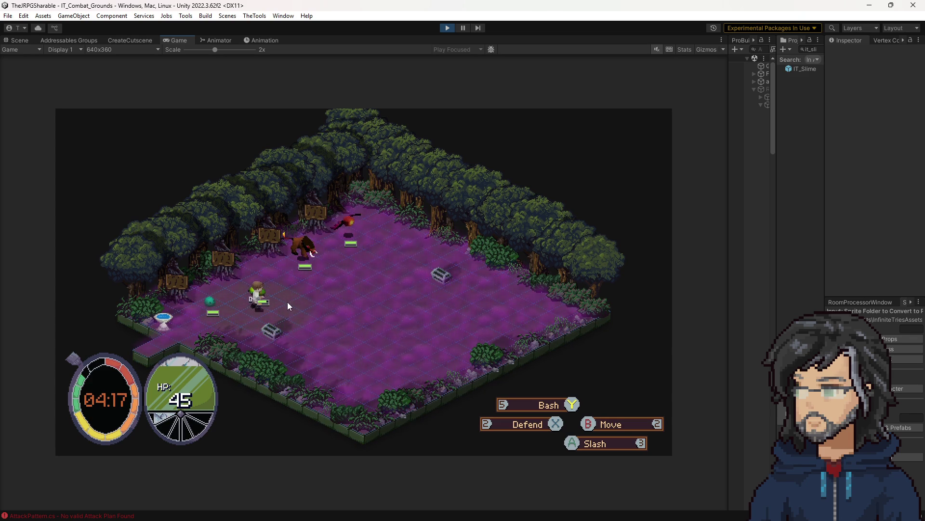
click(448, 28)
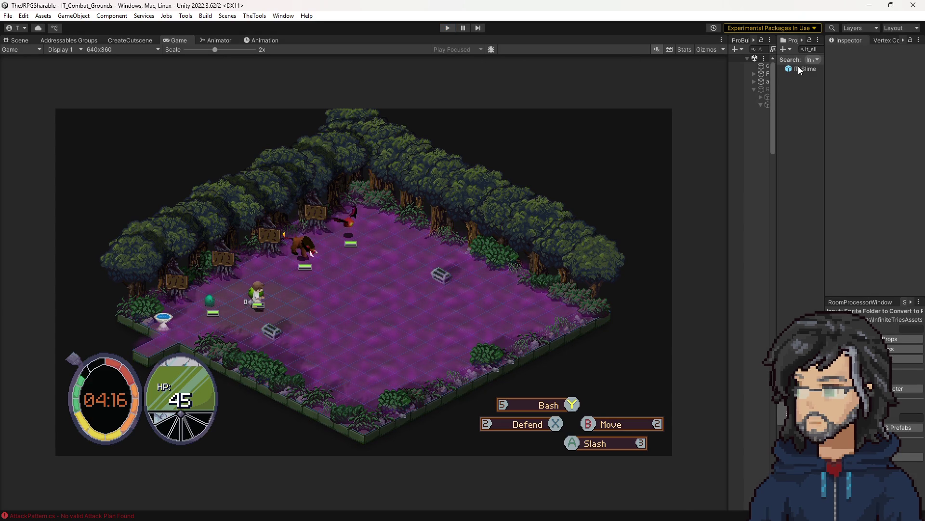
- Open the IT_Slime prefab and set AIChase's Min Distance to 2
click(800, 69)
double_click(801, 69)
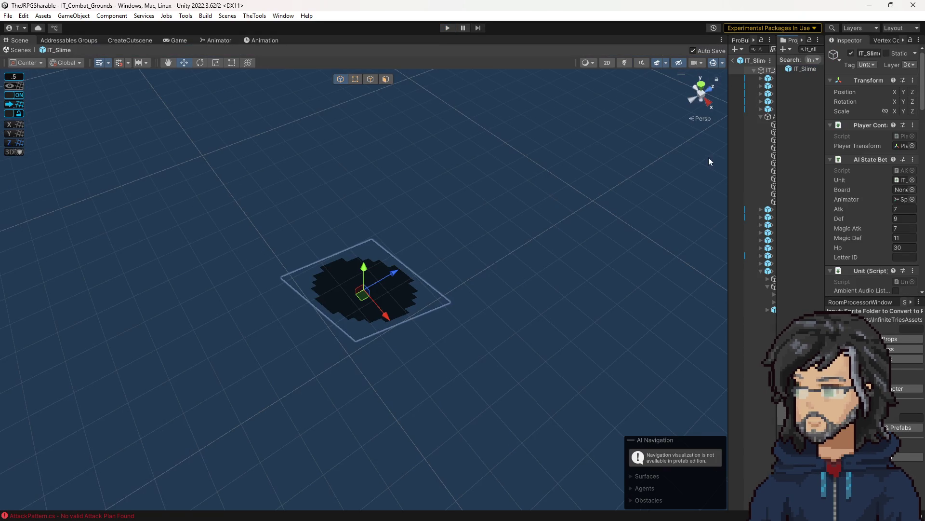
drag(729, 164, 643, 181)
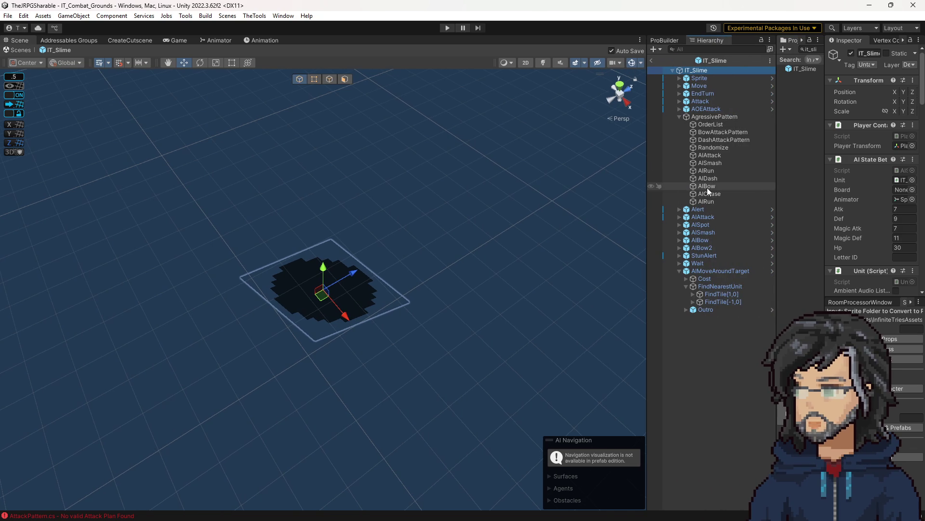
click(710, 193)
click(916, 222)
text(2)
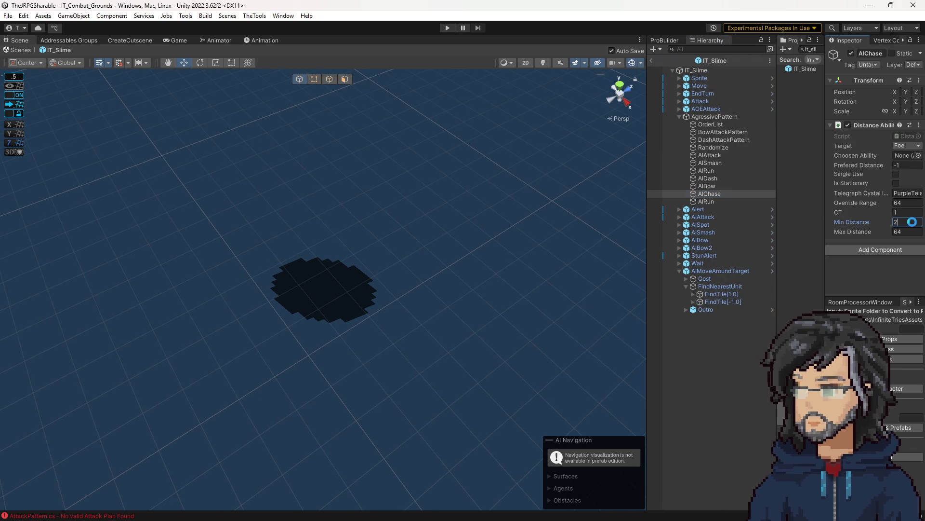
- Check the Randomize pickers' AIAttack and AISmash distance settings, then return to the scene and play
click(714, 147)
drag(709, 163, 907, 172)
click(906, 178)
click(892, 158)
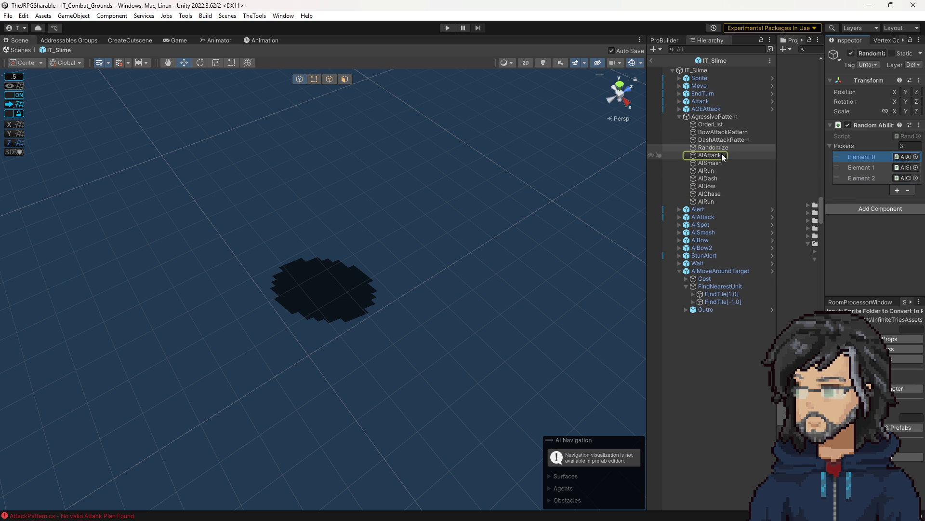
double_click(892, 161)
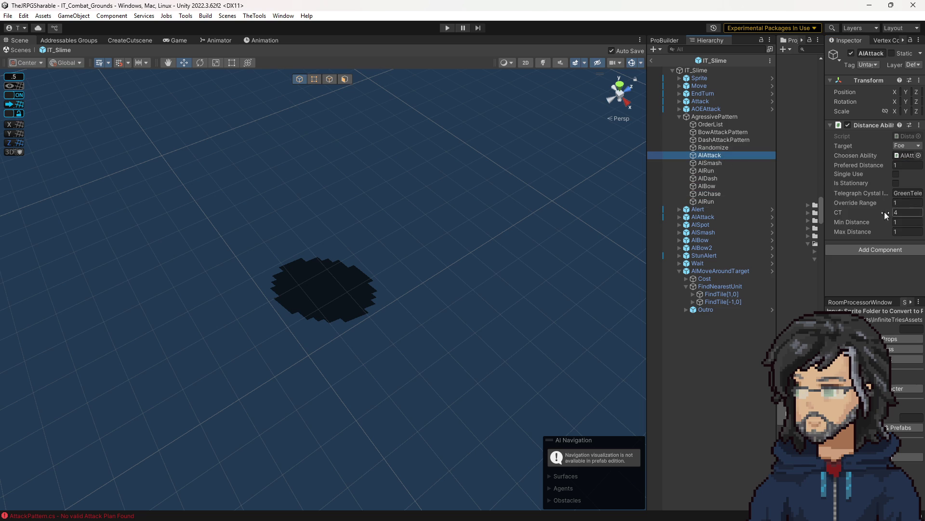
click(710, 162)
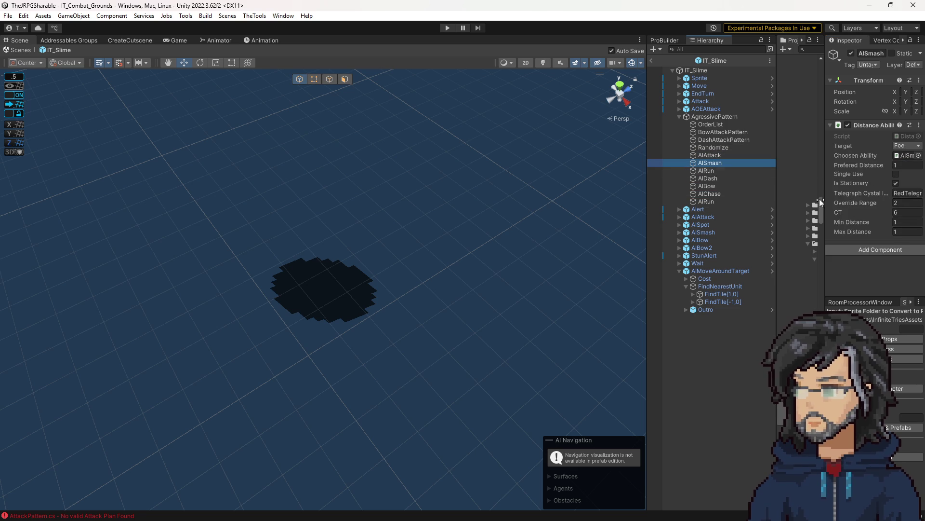
click(652, 61)
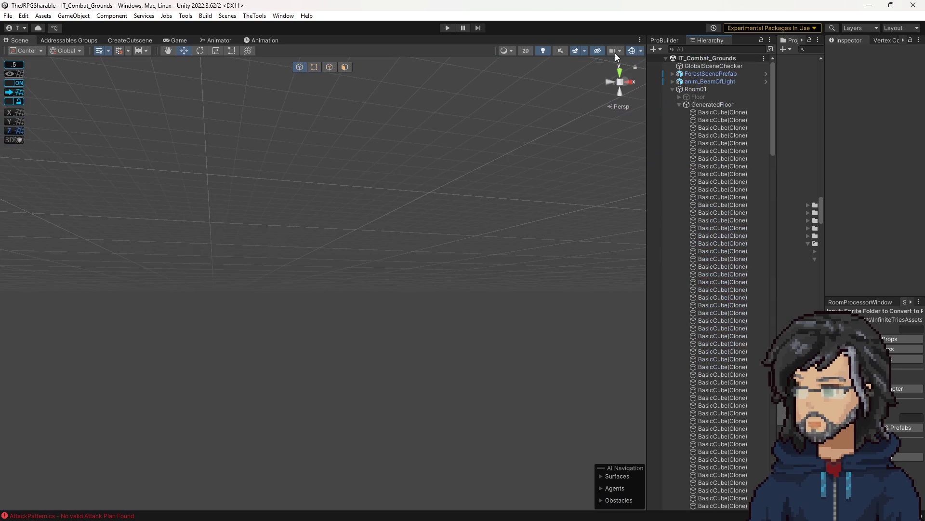
click(448, 28)
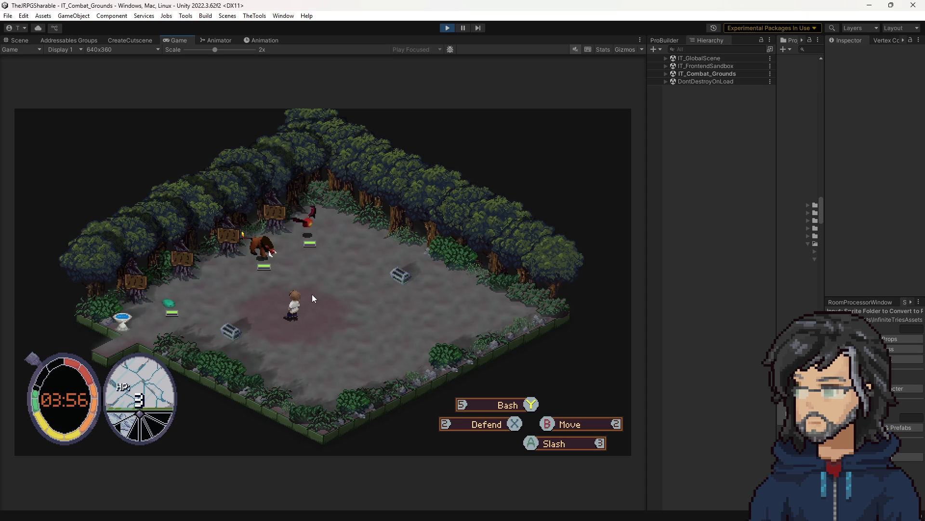
- Walk the hero around the arena with the arrow and W/A keys, ending up-left beside the slime
key(Left)
key(Up)
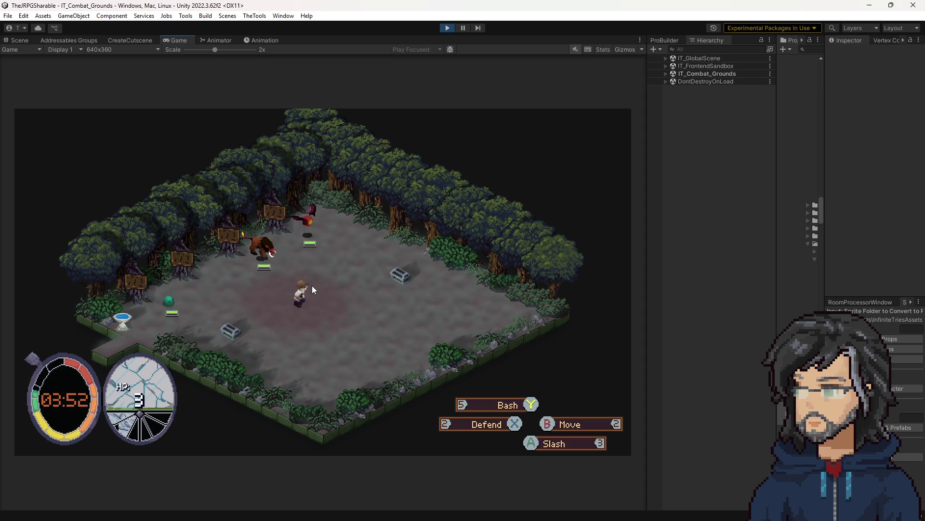
key(Down)
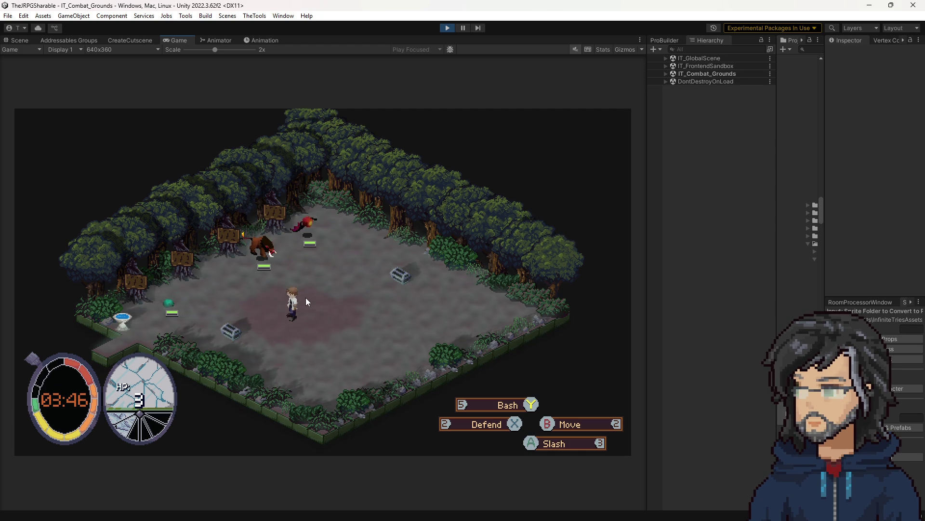
key(w)
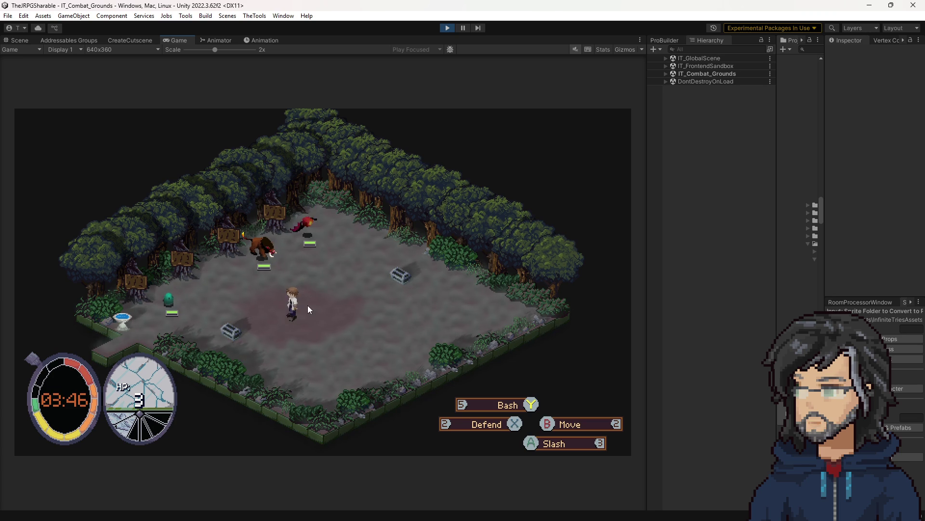
key(a)
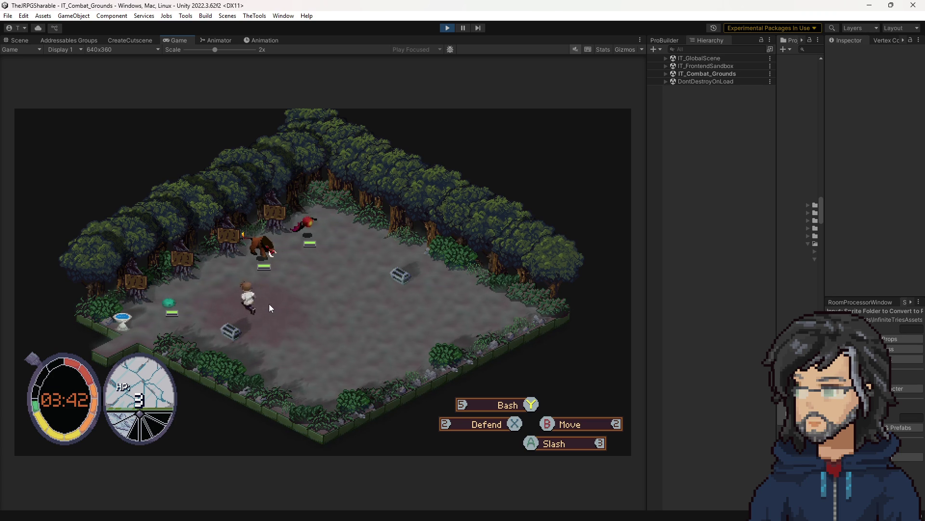
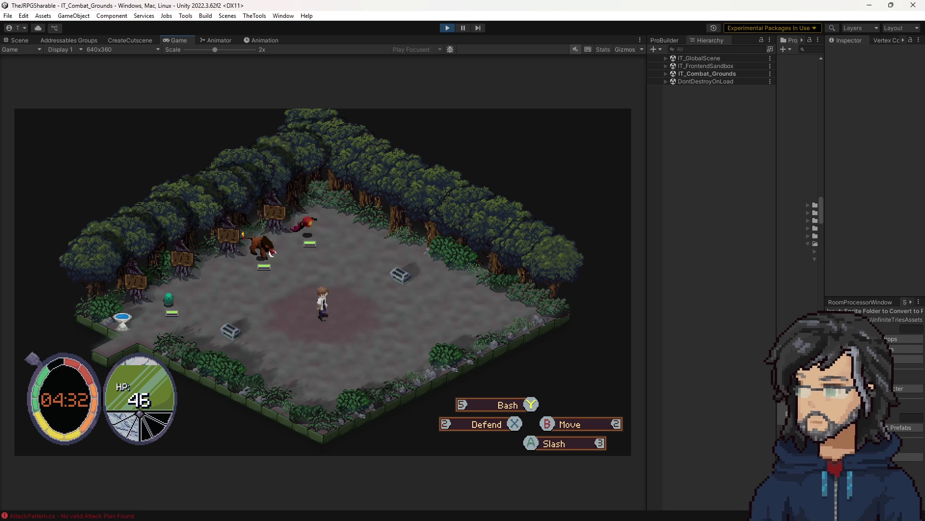
- Switch from the running Unity game to the Balsamiq weekly schedule wireframe
key(alt+Tab)
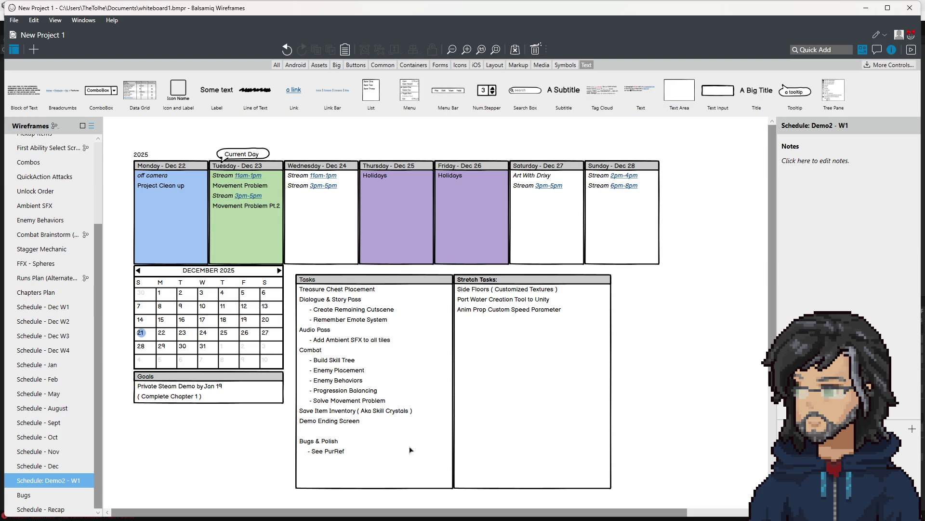
- Mark '- Solve Movement Problem' under Combat as struck through in the Tasks list, then check the edit
click(380, 397)
double_click(391, 403)
drag(410, 402, 336, 402)
click(331, 403)
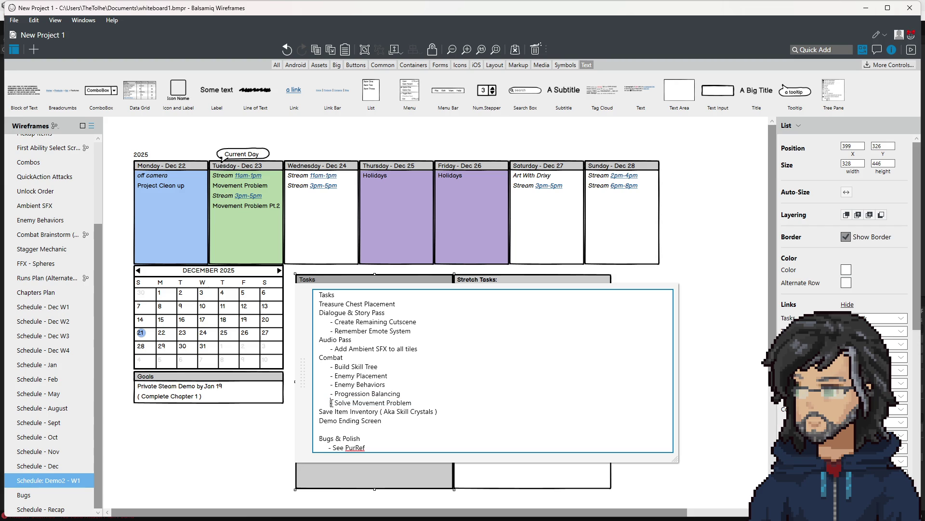
text(-)
click(289, 429)
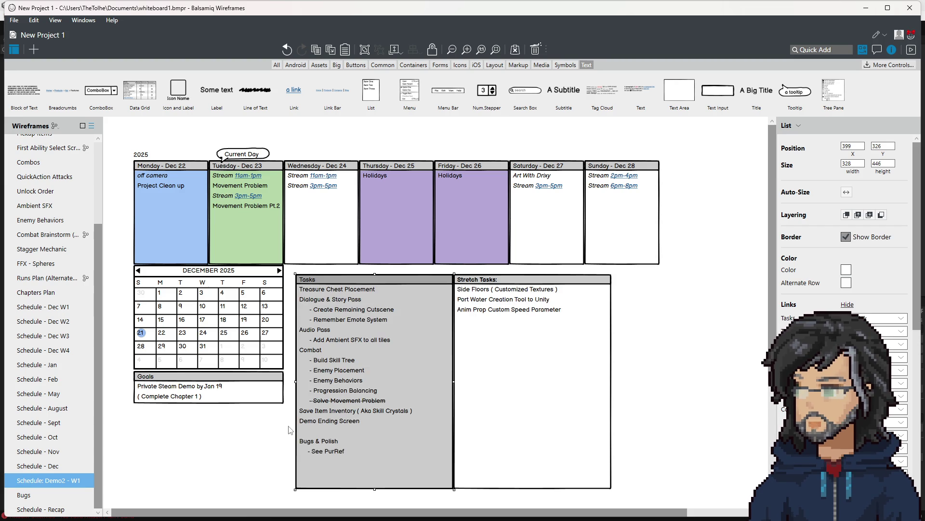
double_click(417, 403)
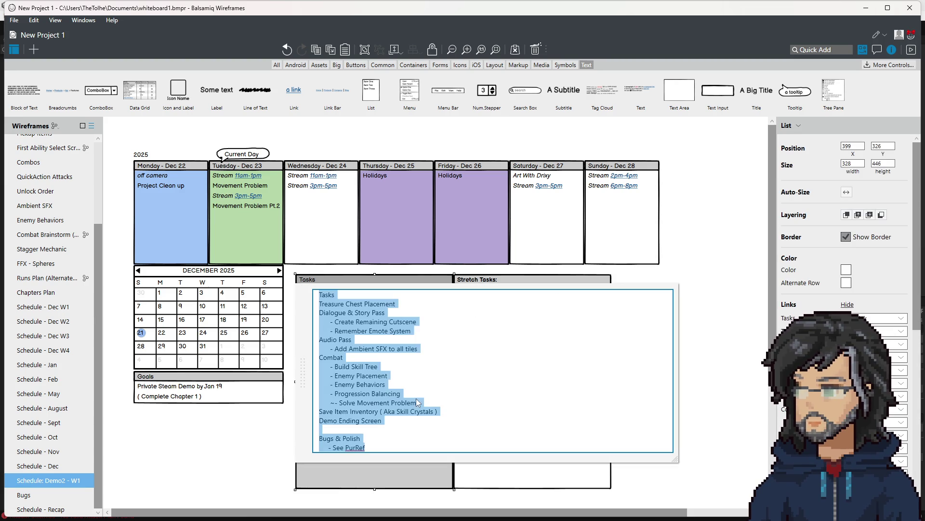
click(275, 440)
click(274, 440)
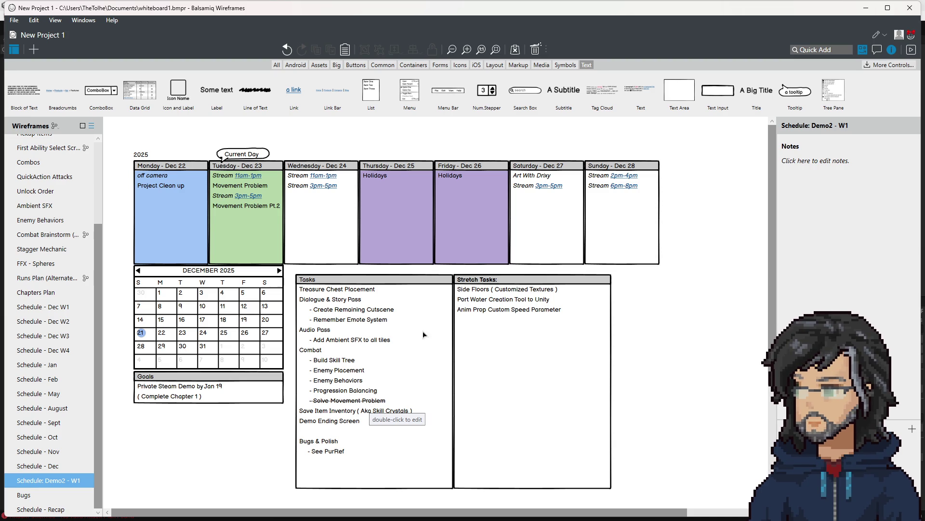
click(869, 9)
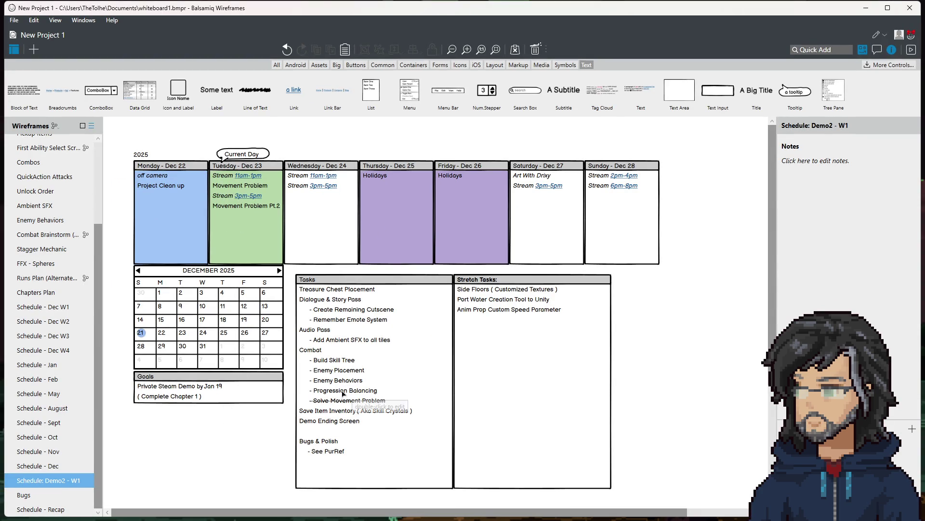
click(376, 392)
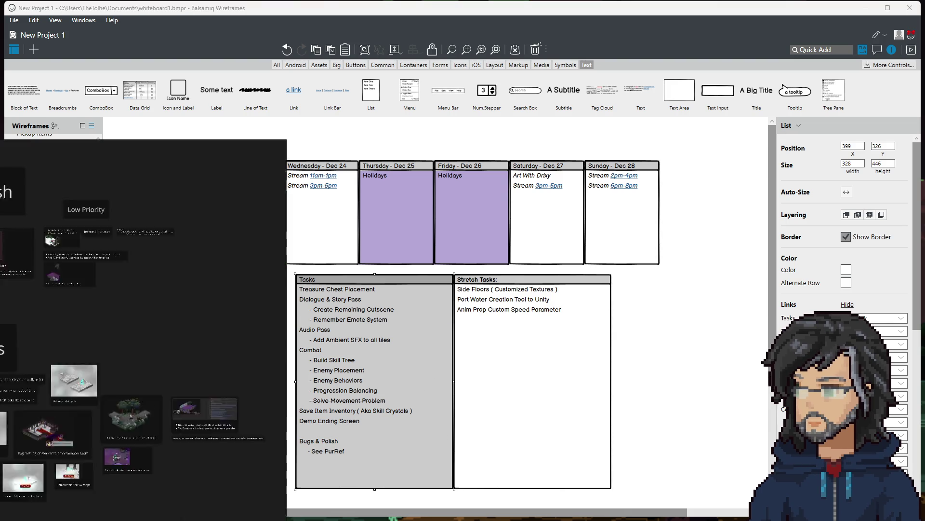
- Zoom into the Bugs board and pan to the Remove Clear Fog card and Bugs title
scroll(483, 401, up, 5)
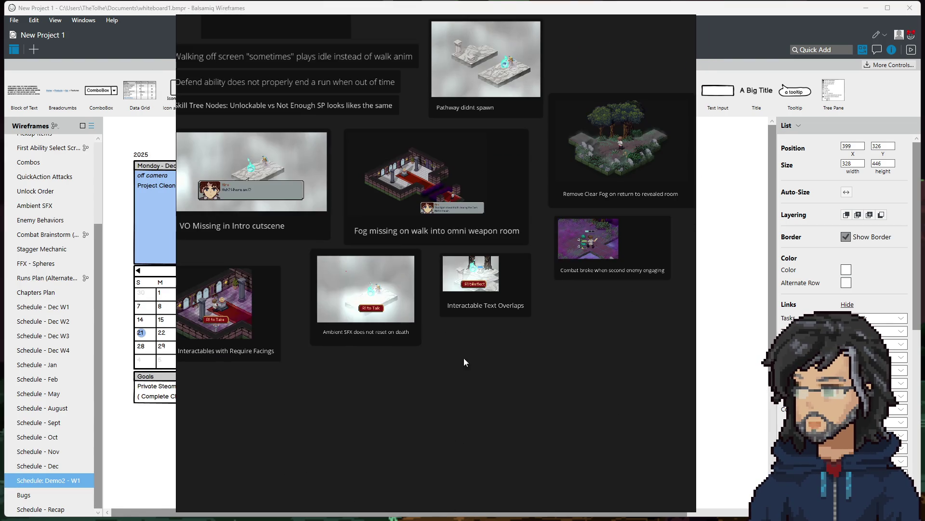
scroll(519, 337, up, 5)
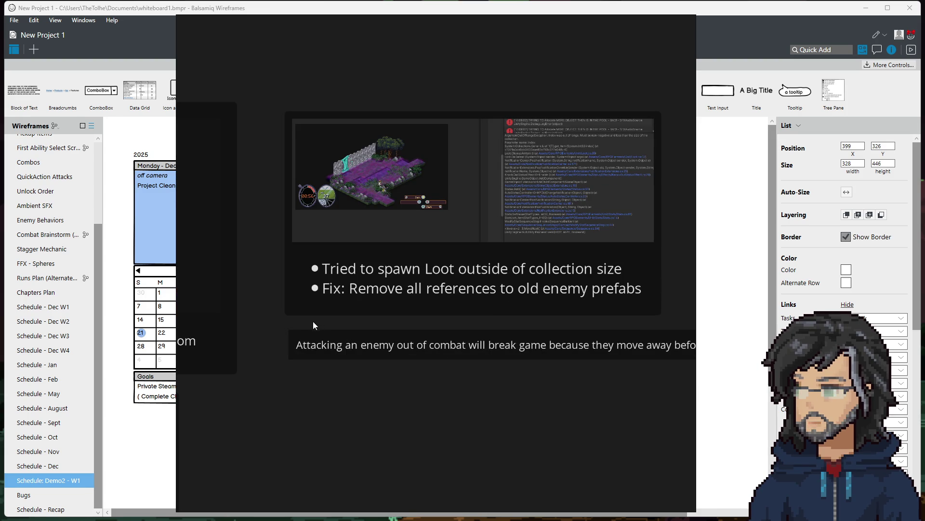
drag(237, 394, 640, 429)
drag(263, 424, 611, 346)
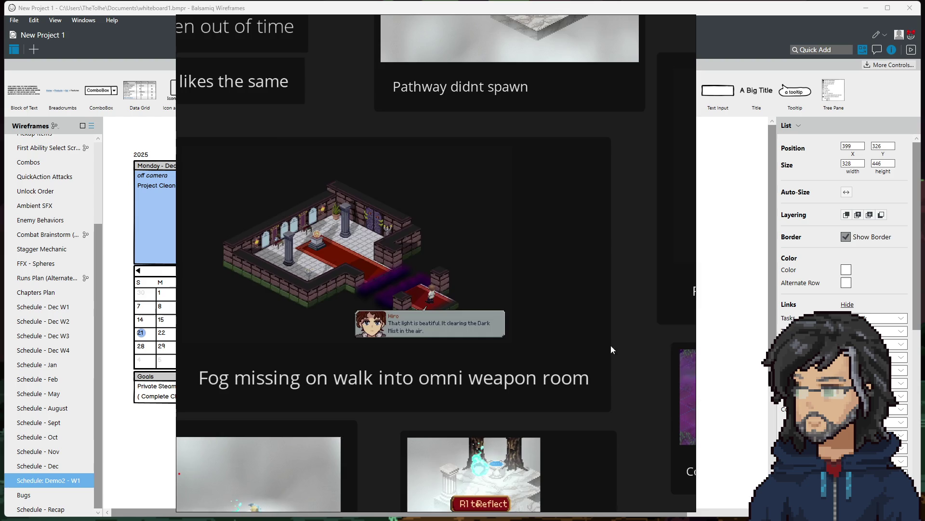
scroll(611, 345, down, 3)
scroll(452, 340, up, 1)
- Review the Starting Ability, VO Missing, MP does not reset, Fog missing and Pathway cards, then hide PureRef
drag(452, 340, 577, 339)
mouse_move(239, 363)
mouse_down()
mouse_move(473, 329)
mouse_move(516, 305)
mouse_up()
mouse_move(384, 355)
mouse_down()
mouse_move(531, 374)
mouse_move(410, 341)
mouse_up()
scroll(514, 374, down, 1)
drag(535, 355, 381, 339)
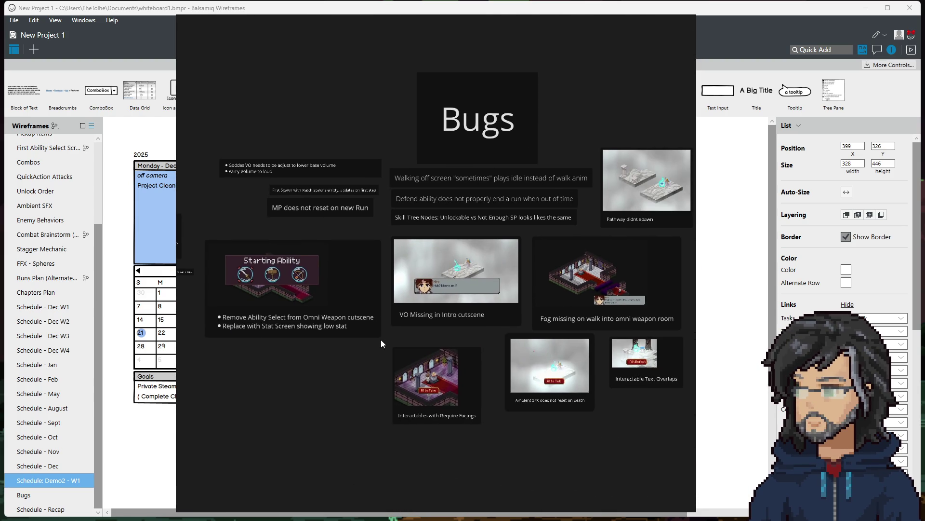
key(super+Down)
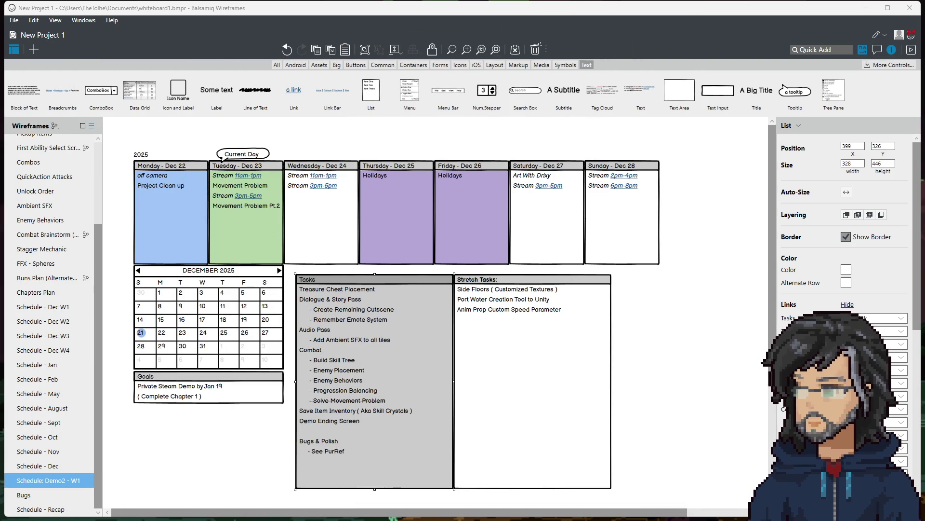
- Reselect the Tasks list and bring the PureRef Bugs board up over the schedule
click(244, 454)
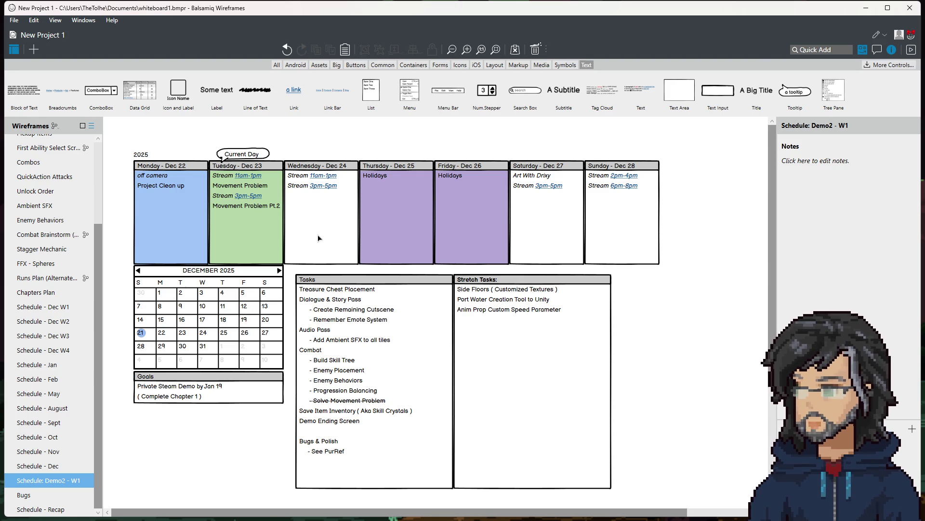
click(382, 314)
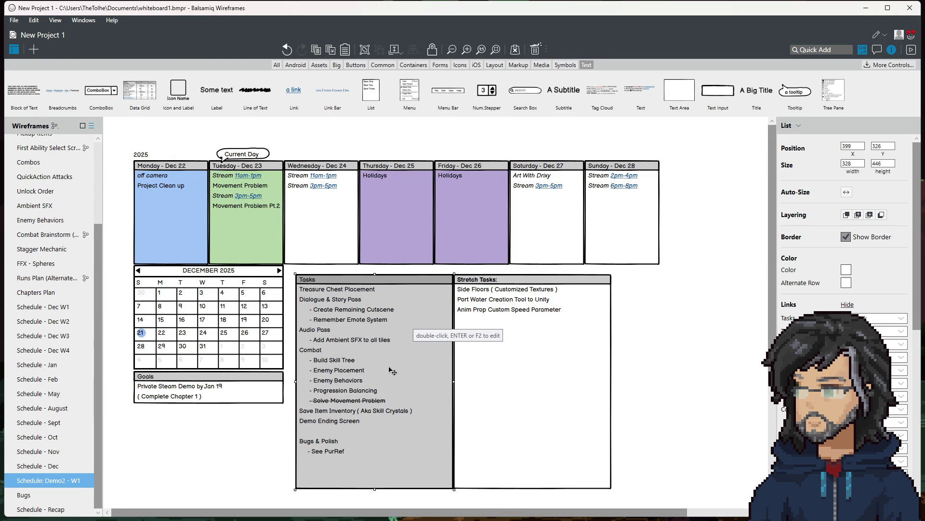
key(alt+Tab)
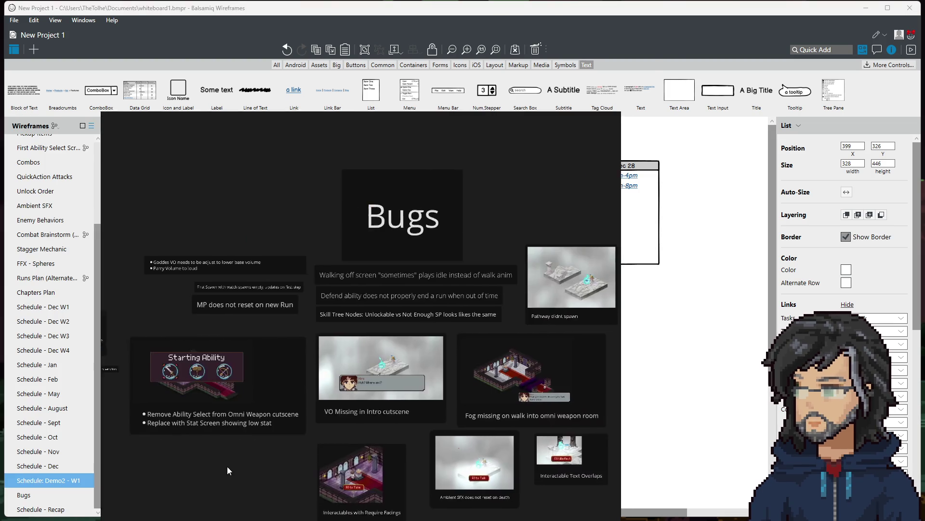
- Toggle the Bugs board off and on, nudge its window right, then hide it
key(alt+Tab)
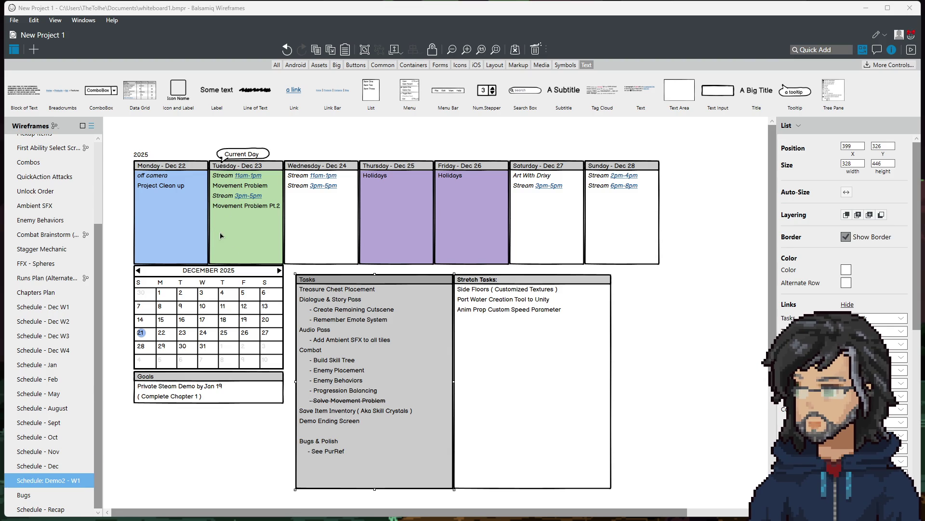
key(alt+Tab)
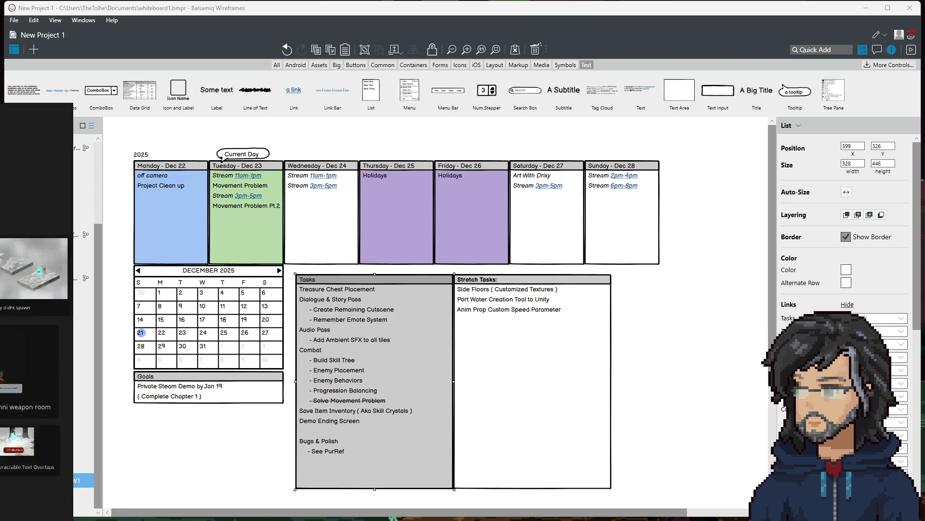
drag(424, 449, 441, 450)
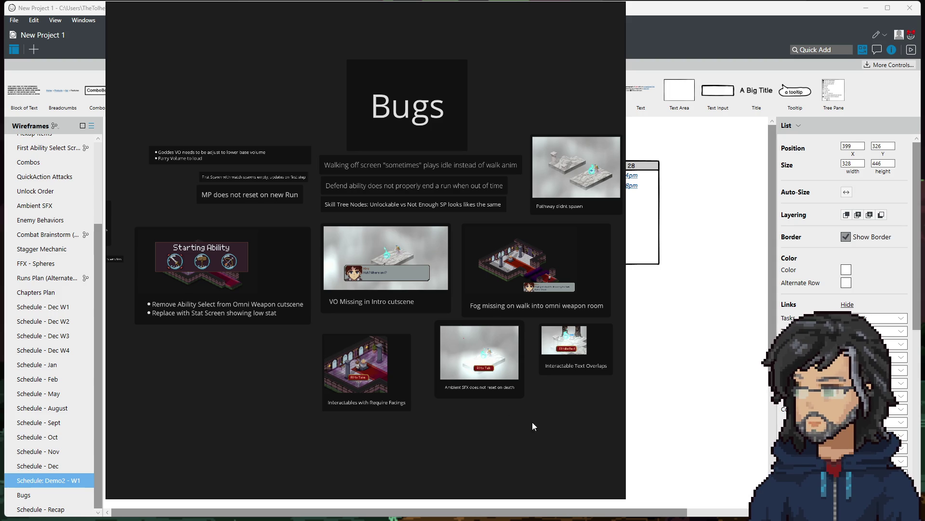
key(alt+Tab)
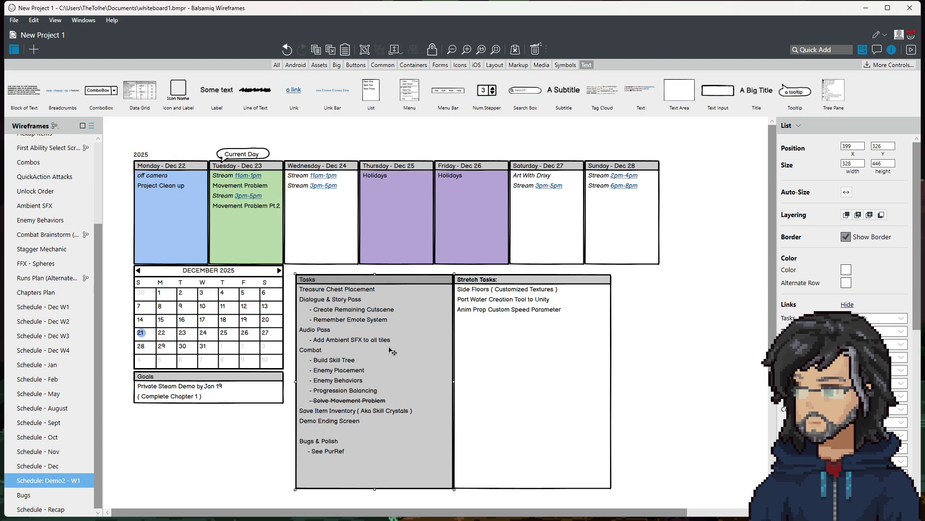
double_click(254, 213)
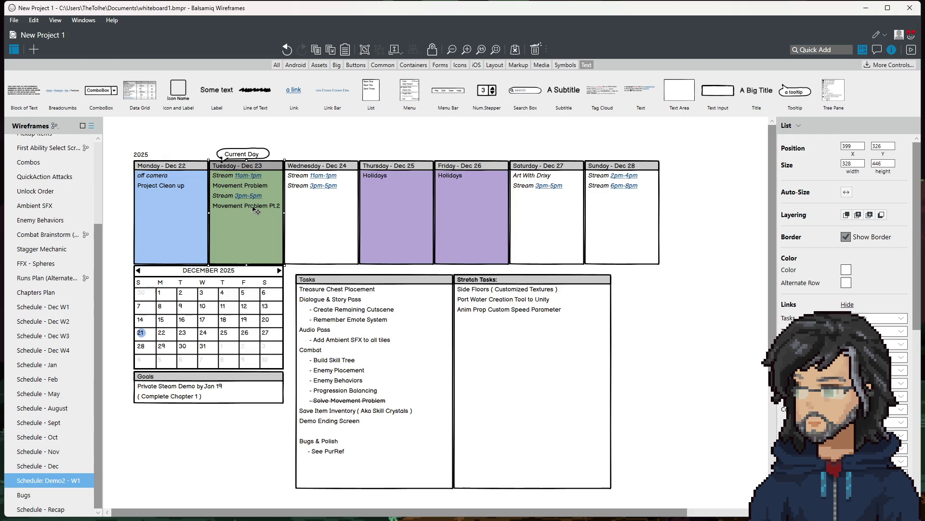
- Change Tuesday's afternoon stream from 3pm-5pm to 3pm-4pm
click(281, 211)
key(BackSpace)
text(4)
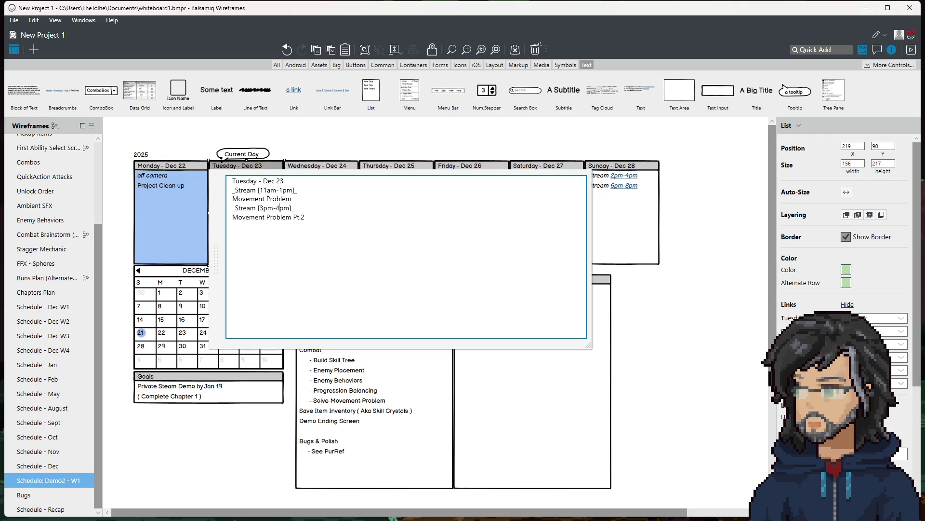
click(669, 333)
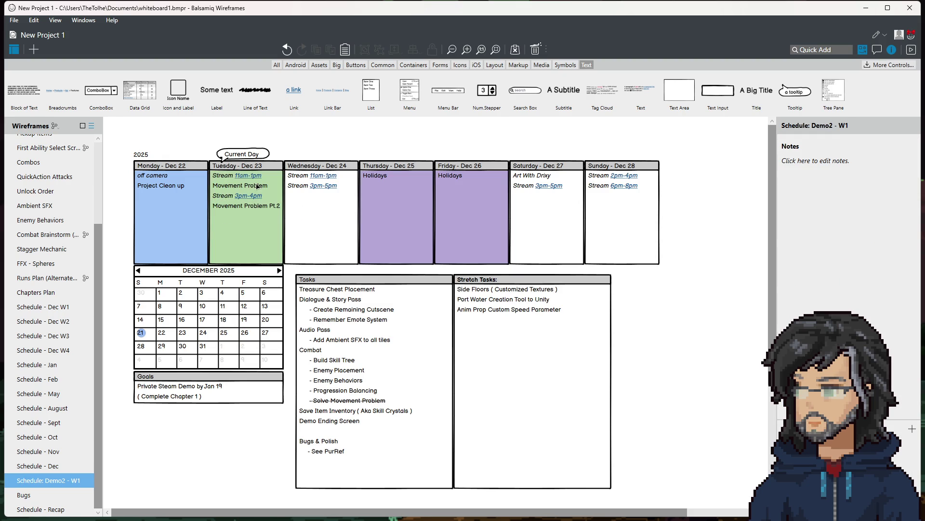
- Add a Cutscene line below Wednesday's morning stream
click(311, 215)
double_click(311, 215)
click(374, 190)
key(Return)
text(Cutscene)
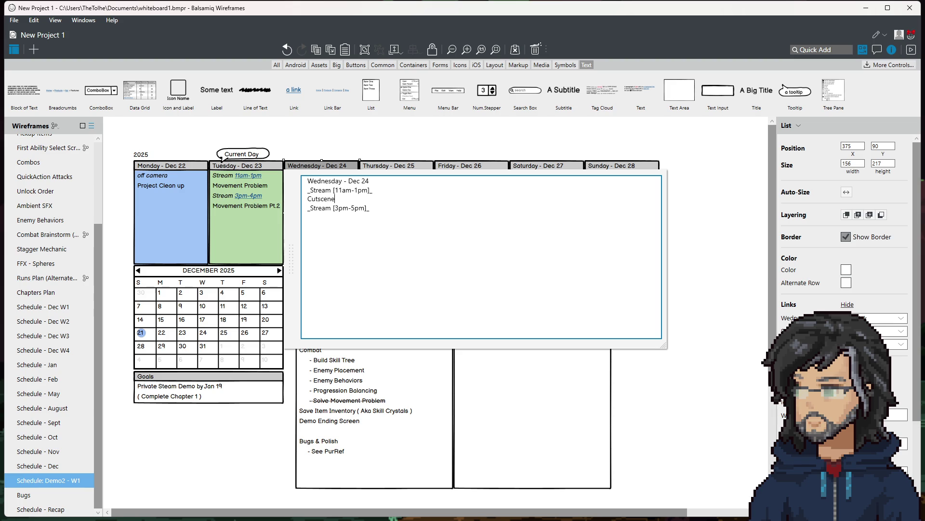
click(254, 178)
- Append an italic 'off camera' heading with a Dialogue entry to Tuesday's list
click(265, 212)
double_click(265, 212)
click(316, 224)
key(Return)
text(_)
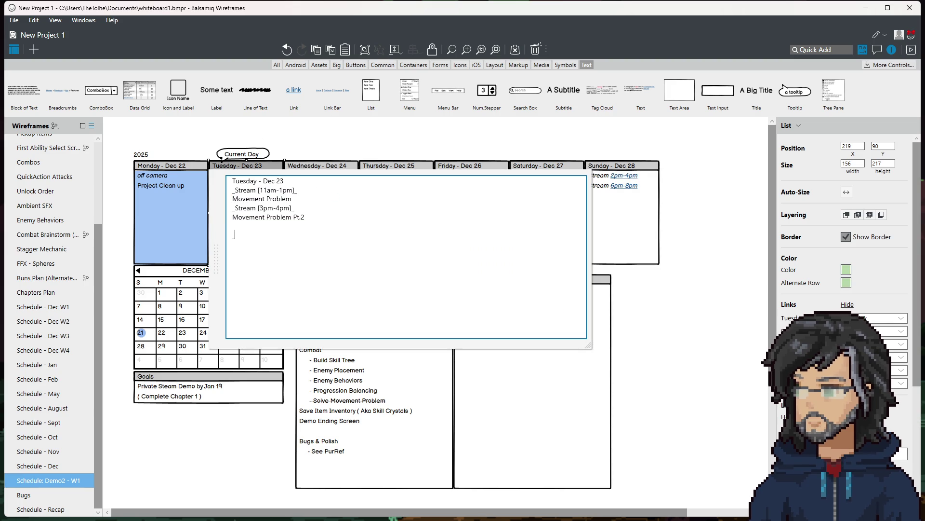
text(off camera_)
key(Return)
text(Dialogue)
key(Return)
click(249, 439)
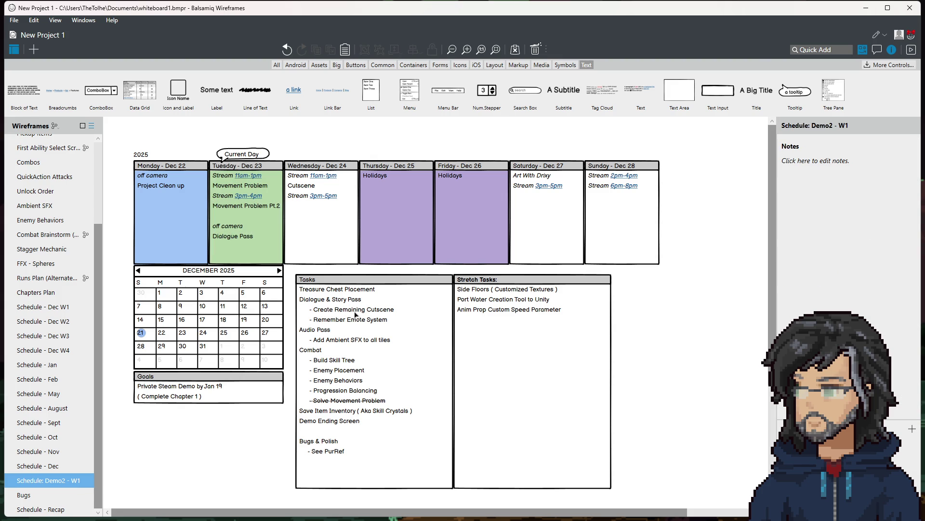
- Add a second Cutscene entry below Wednesday's 3pm-5pm stream
double_click(317, 191)
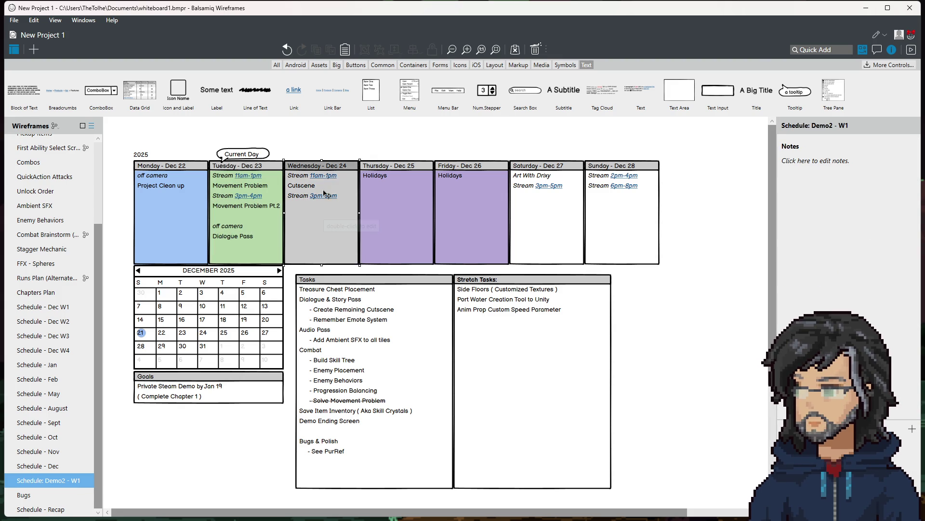
click(348, 199)
drag(348, 198, 307, 200)
click(322, 217)
drag(365, 208, 370, 214)
click(377, 207)
text(Cutscene)
key(ctrl+Return)
key(Escape)
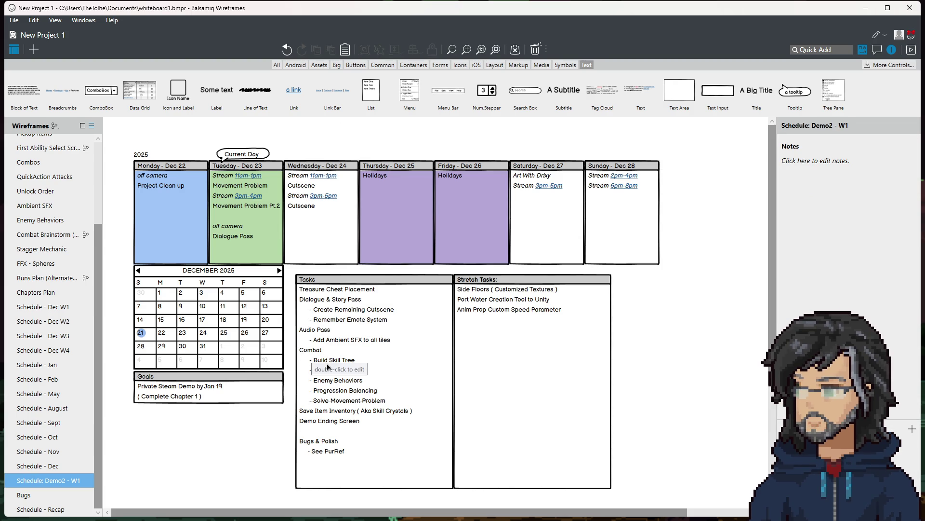
- Open the Tasks list text for editing at the Enemy Behaviors line
click(349, 356)
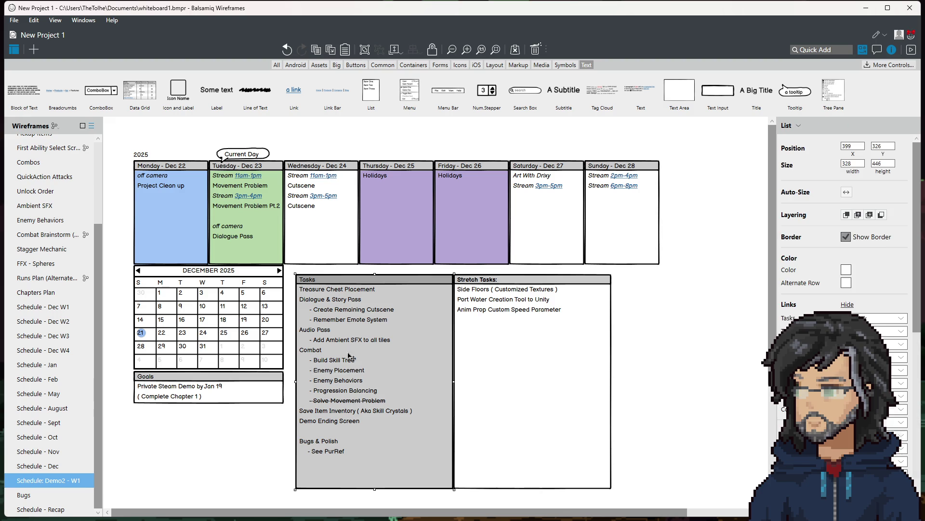
double_click(385, 358)
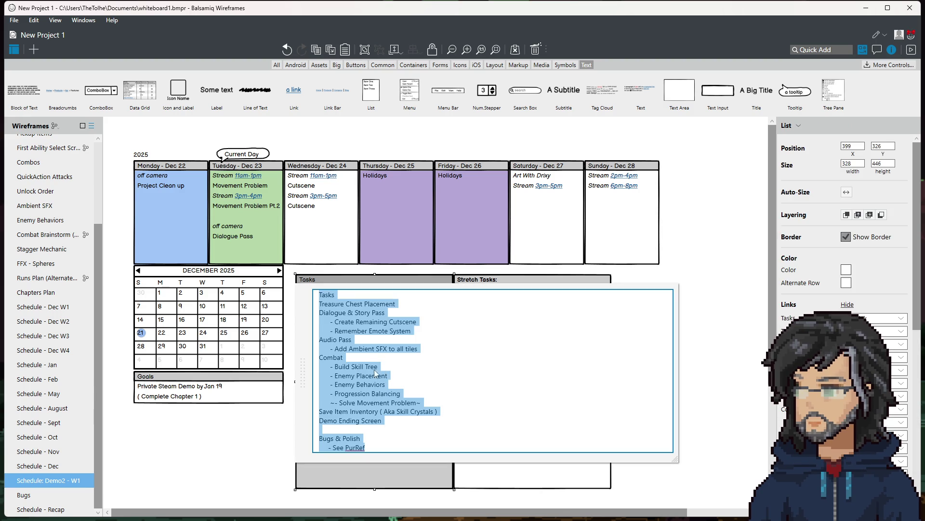
click(337, 384)
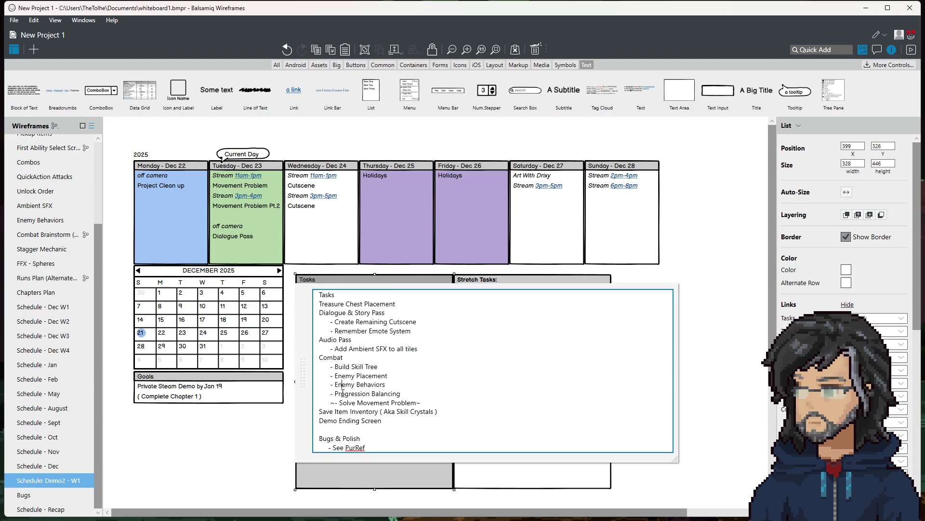